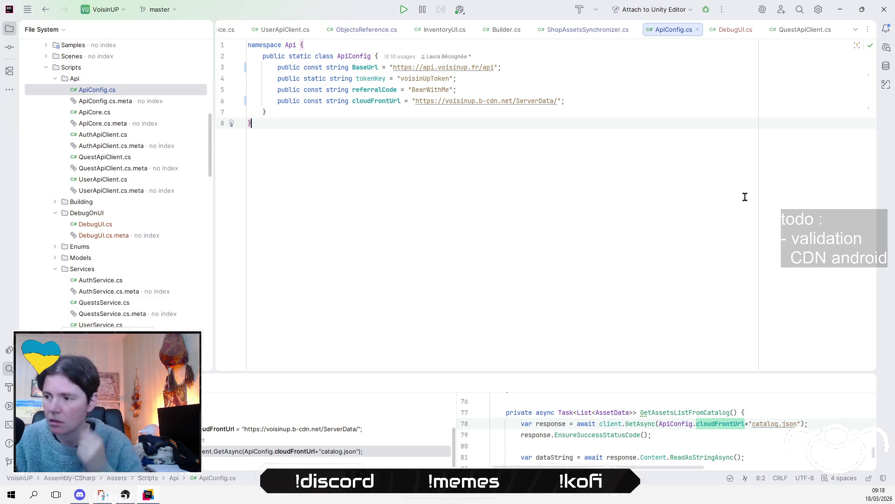
# Search the web in Firefox for 'android how to make SSL work on an application'.
pyautogui.click(667, 109)
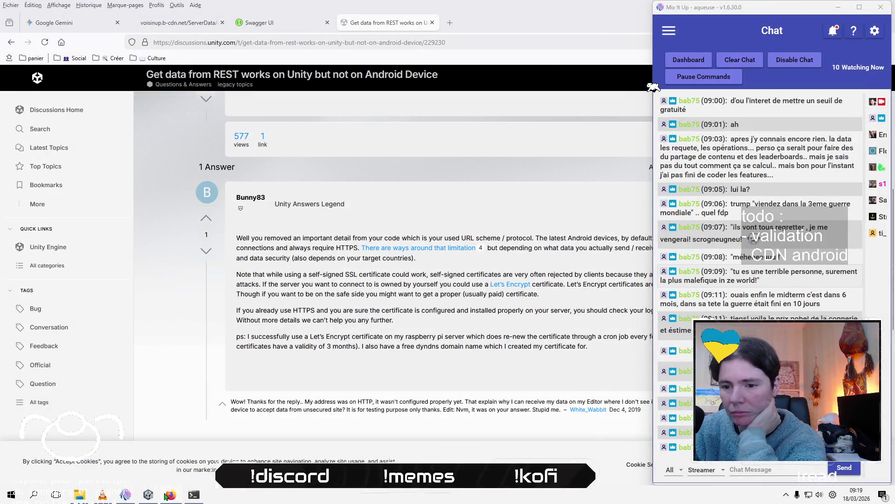
pyautogui.click(166, 496)
pyautogui.click(352, 37)
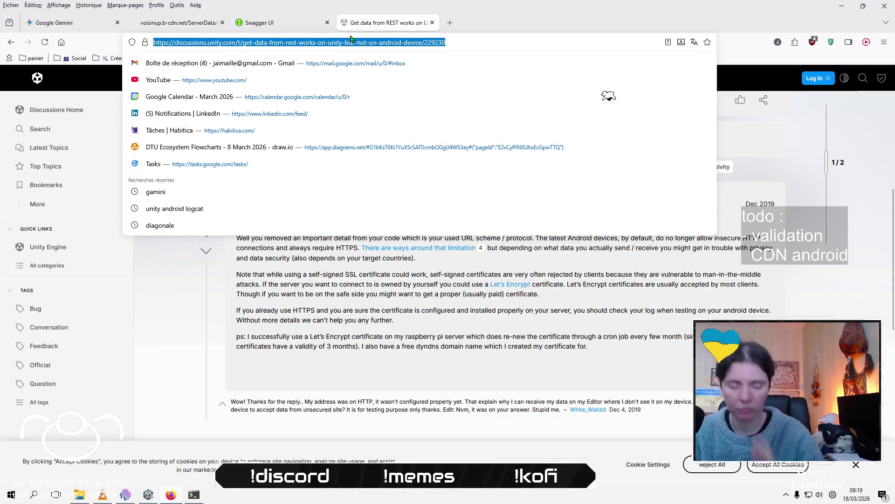
pyautogui.write('android how to make SSL ')
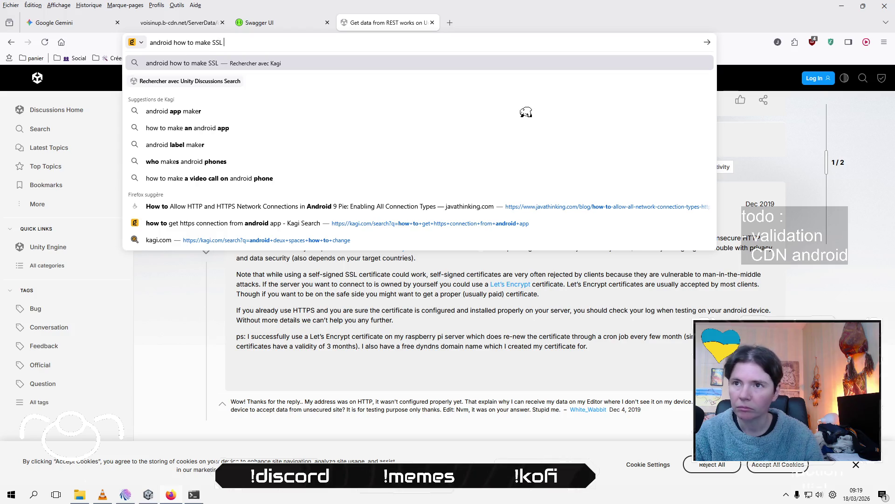
pyautogui.write('work on an application')
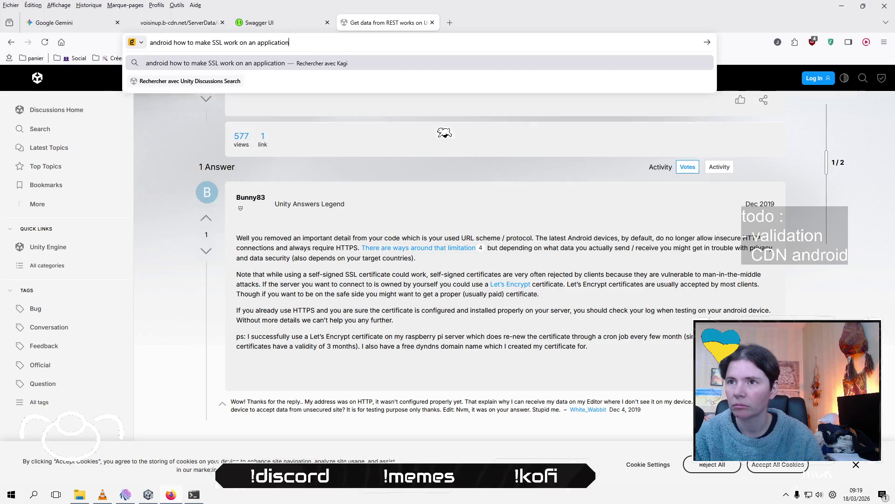
pyautogui.press('Return')
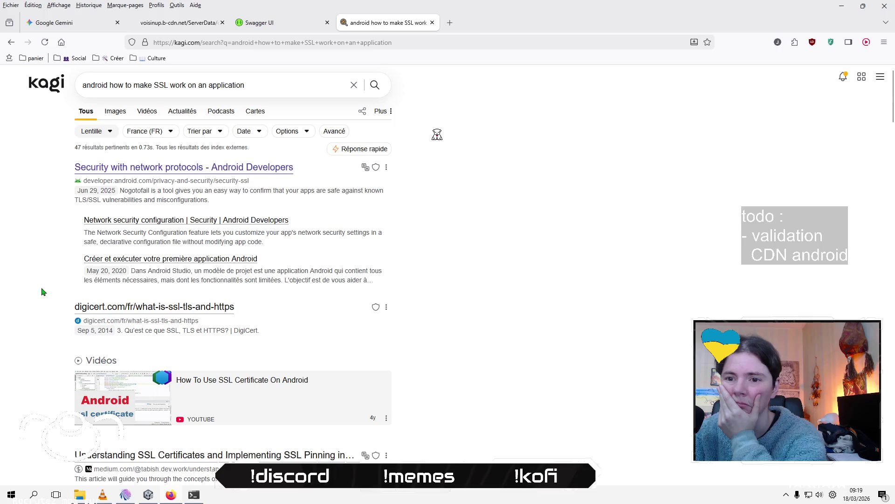
# Skim the Medium article on Android SSL pinning, then return to the search results.
pyautogui.scroll(-4, 42, 292)
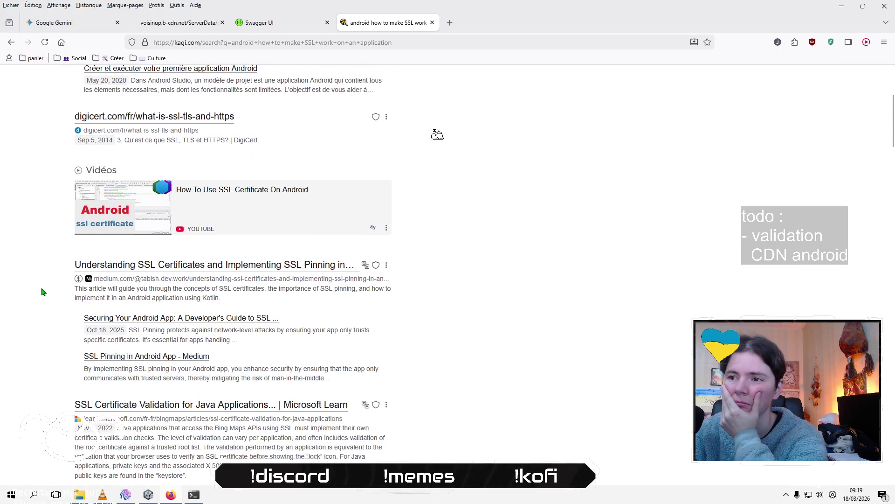
pyautogui.scroll(-3, 42, 292)
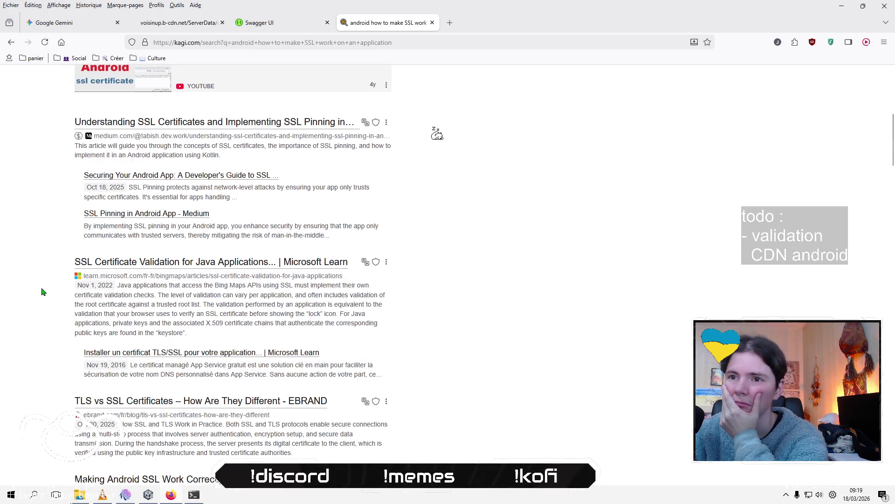
pyautogui.click(188, 180)
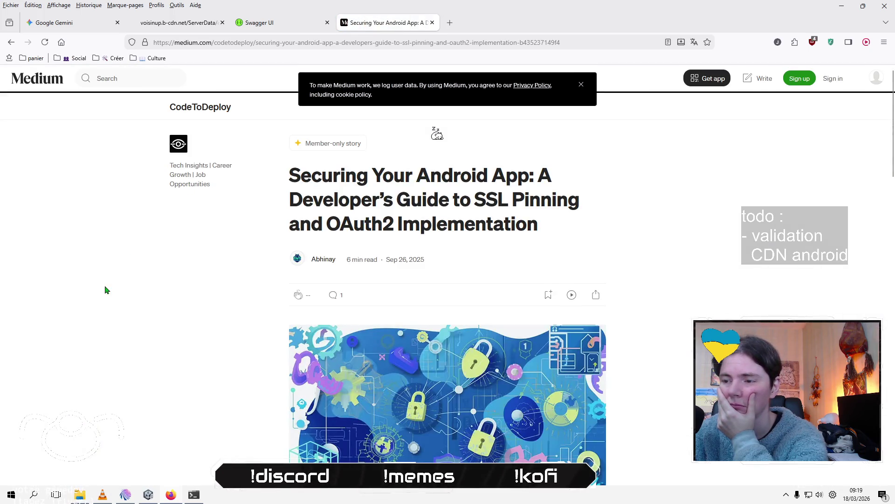
pyautogui.scroll(-6, 103, 292)
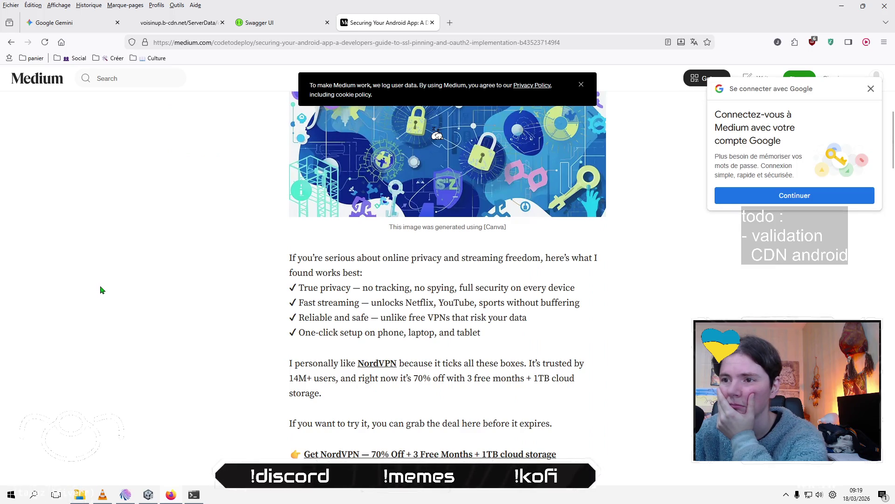
pyautogui.scroll(-4, 102, 290)
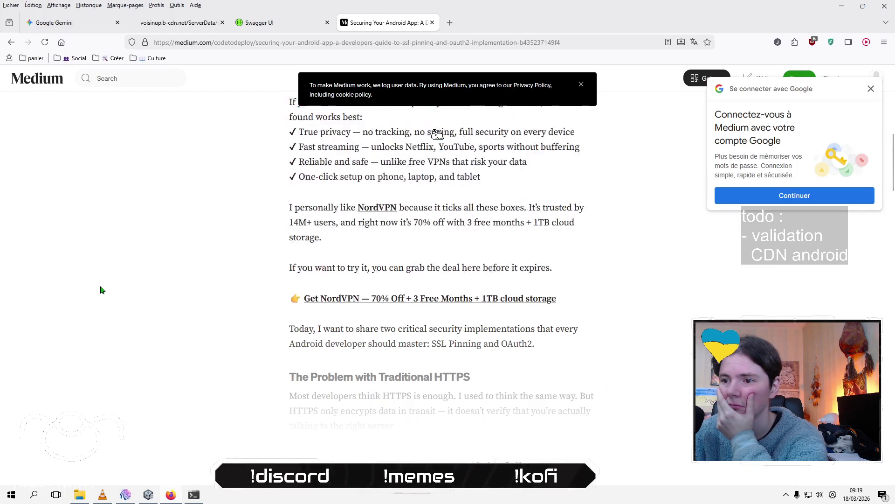
pyautogui.scroll(-10, 102, 291)
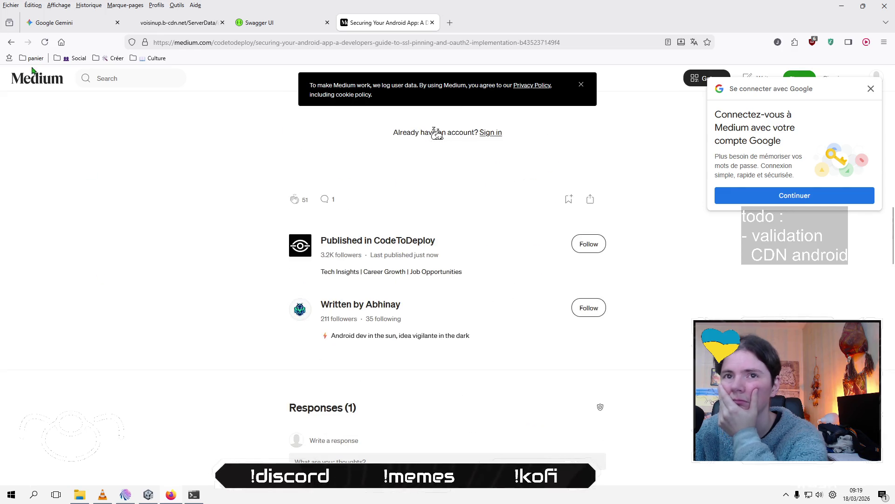
pyautogui.click(17, 46)
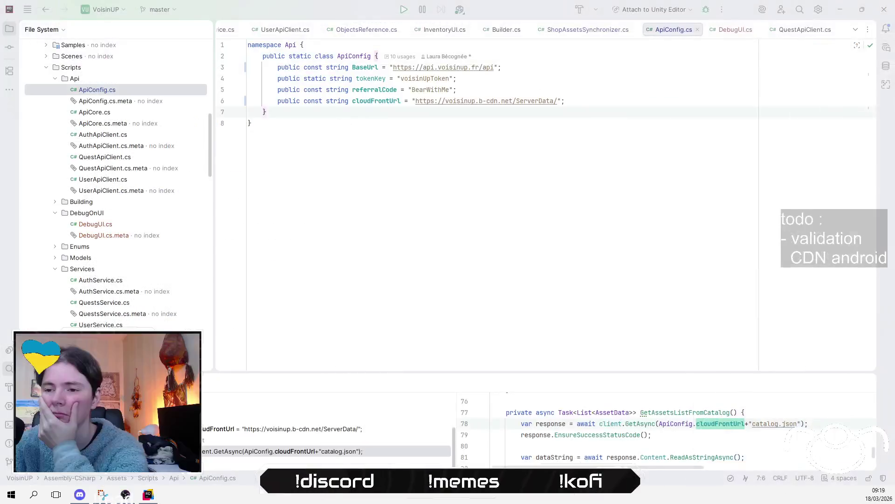
# In GameManager.cs, append '| SecurityProtocolType.SystemDefault' to the security protocols on line 9.
pyautogui.scroll(-2, 19, 332)
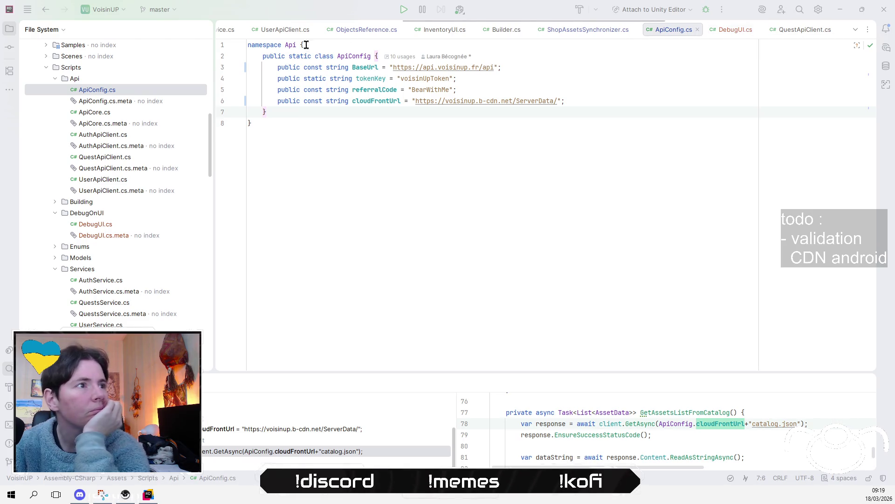
pyautogui.scroll(5, 327, 29)
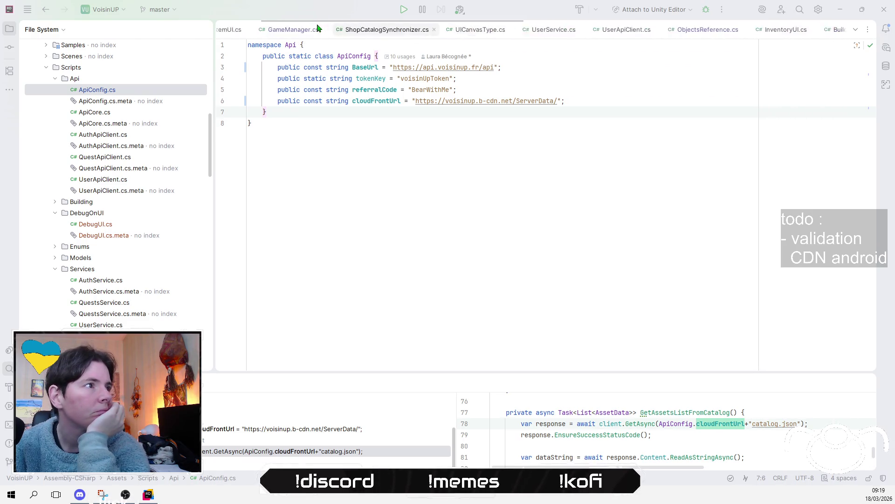
pyautogui.click(345, 30)
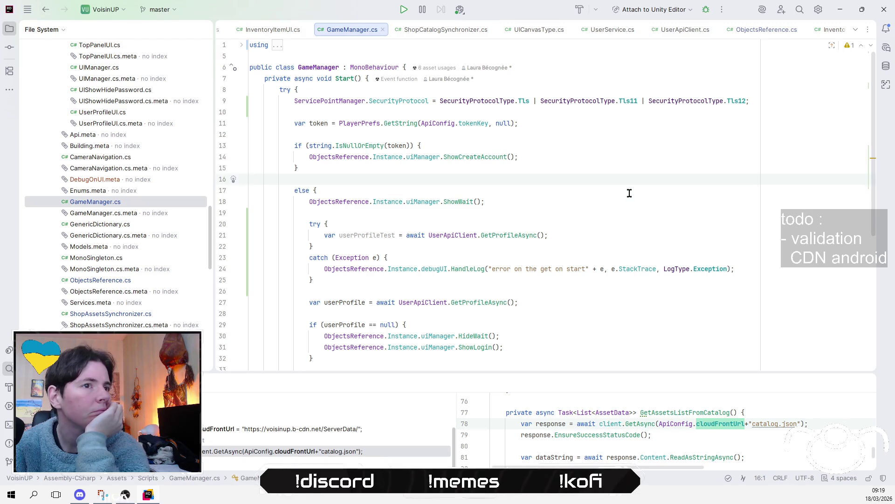
pyautogui.click(524, 101)
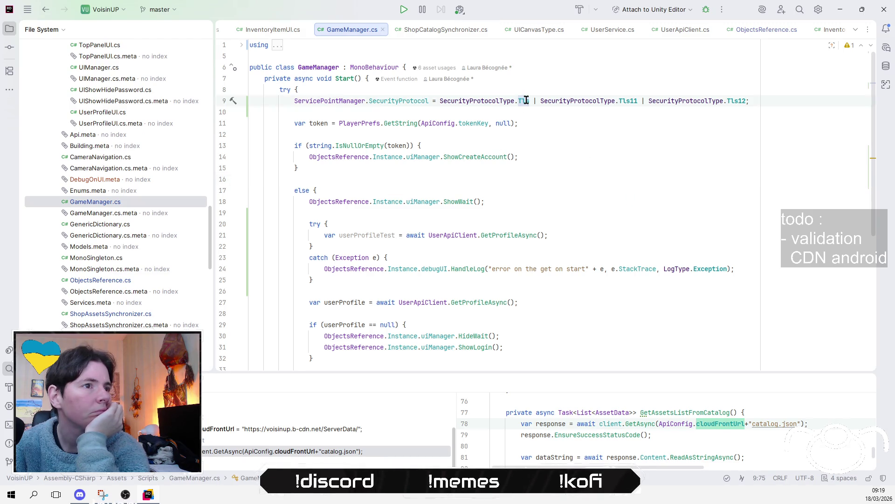
pyautogui.moveTo(526, 100)
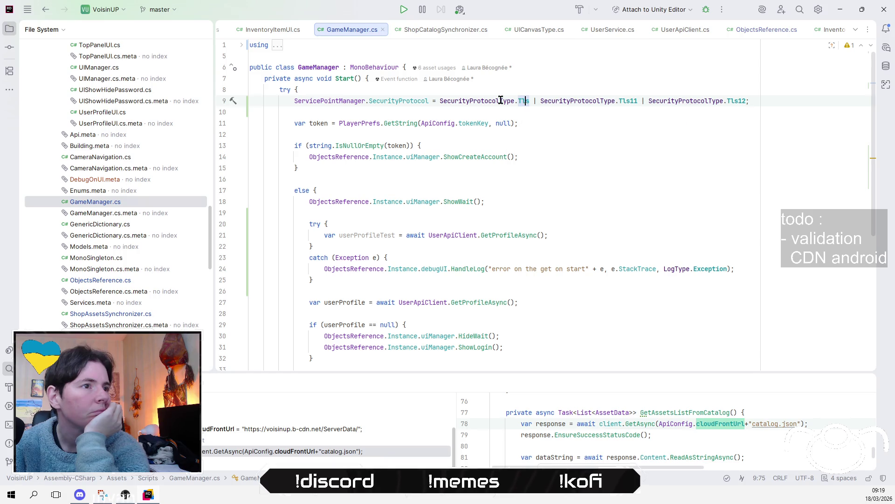
pyautogui.click(746, 100)
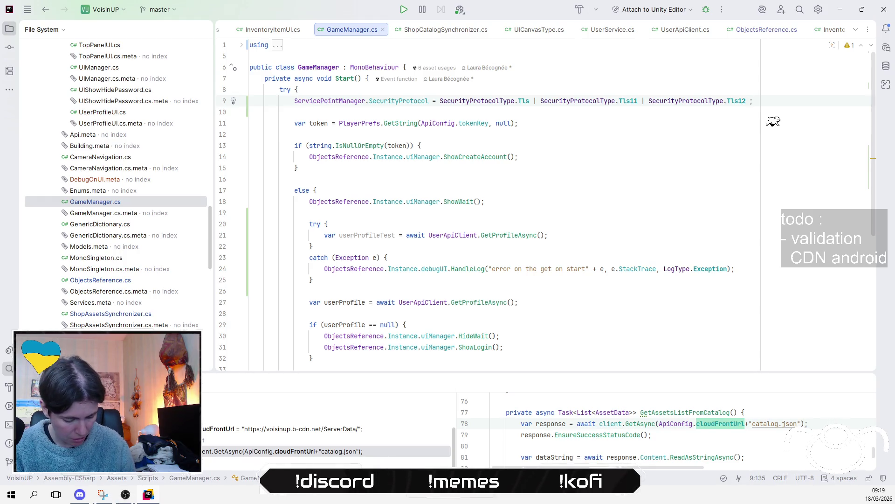
pyautogui.write('|')
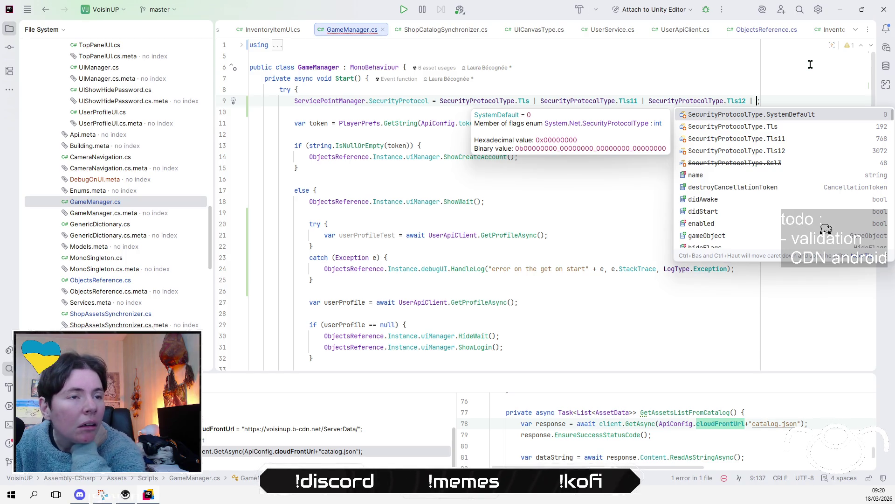
pyautogui.press('Return')
pyautogui.press('Down')
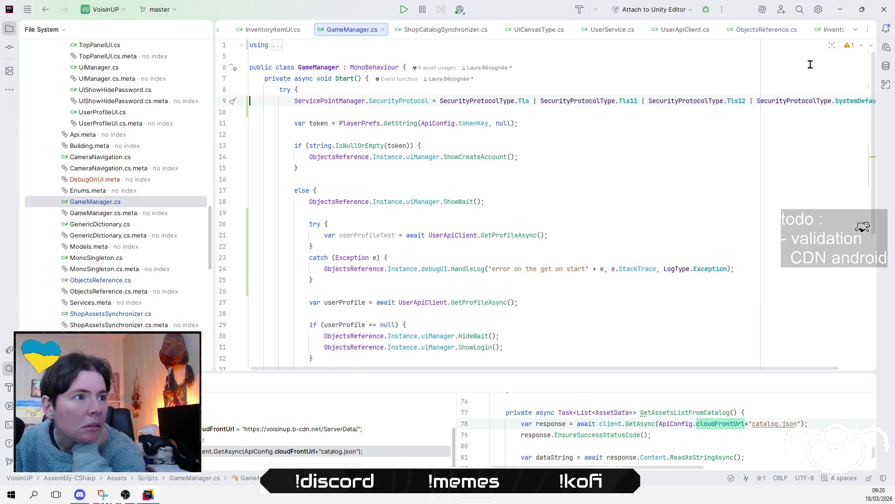
# Delete the test try/catch block around GetProfileAsync from GameManager.cs.
pyautogui.click(677, 178)
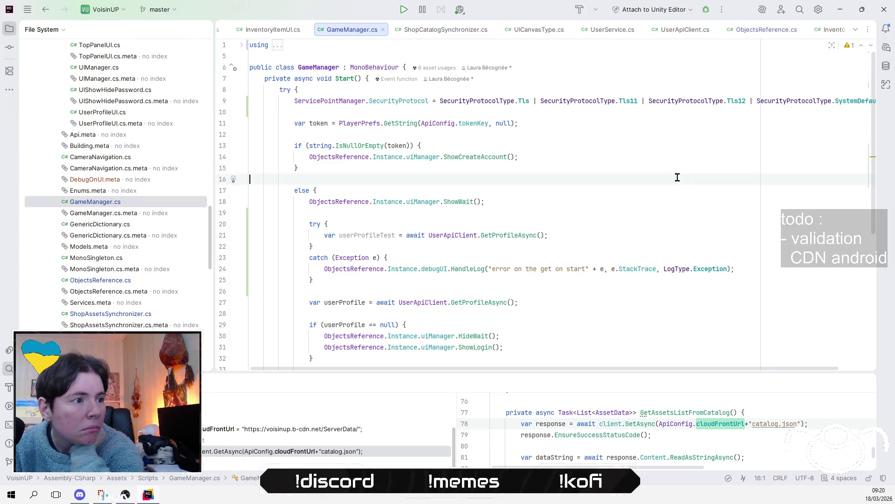
pyautogui.press('Down')
pyautogui.press('Down')
pyautogui.press('Down')
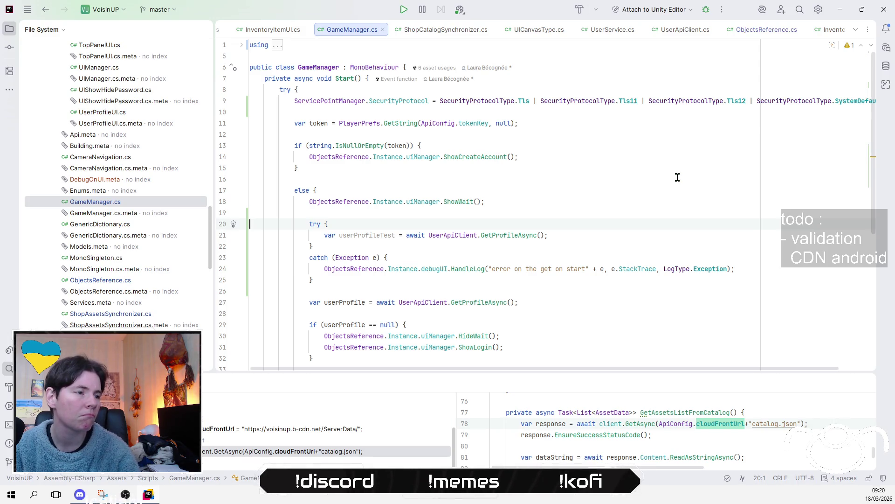
pyautogui.hotkey('shift', 'Down')
pyautogui.hotkey('shift', 'Down')
pyautogui.hotkey('shift', 'Down')
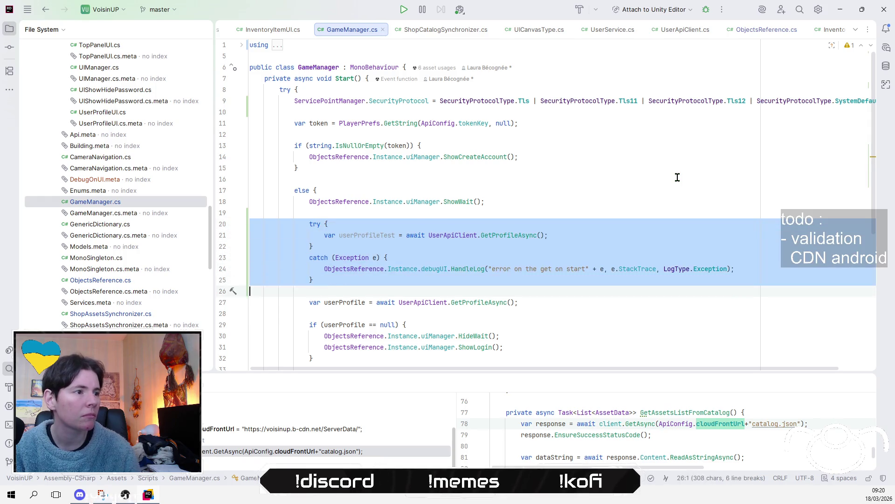
pyautogui.press('Delete')
pyautogui.click(603, 175)
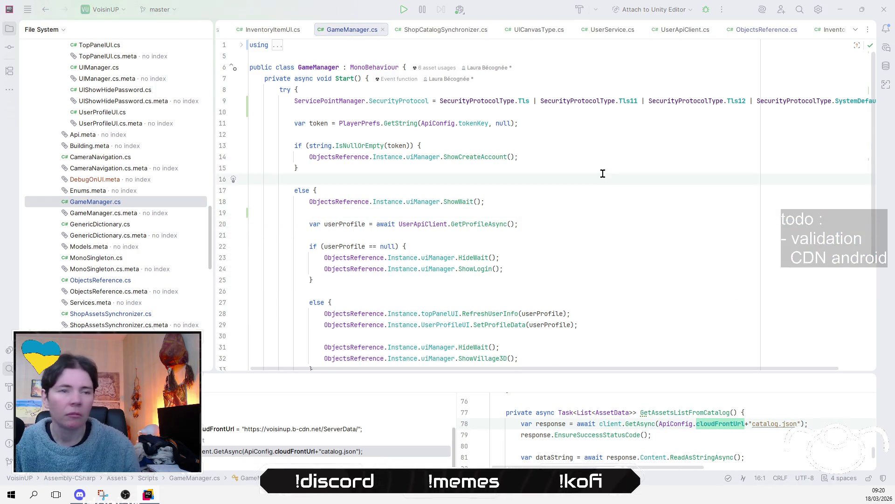
pyautogui.hotkey('alt', 'Tab')
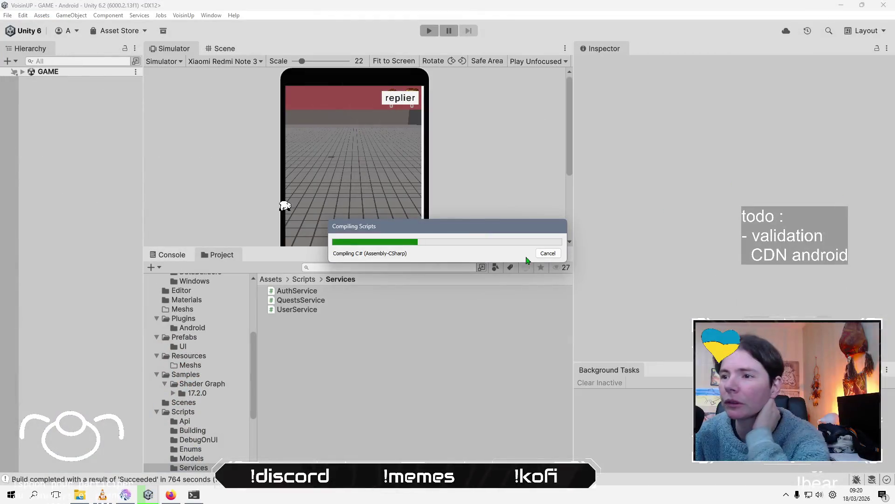
# Open the Mix It Up chat window while Unity compiles the Android incremental player build.
pyautogui.click(129, 500)
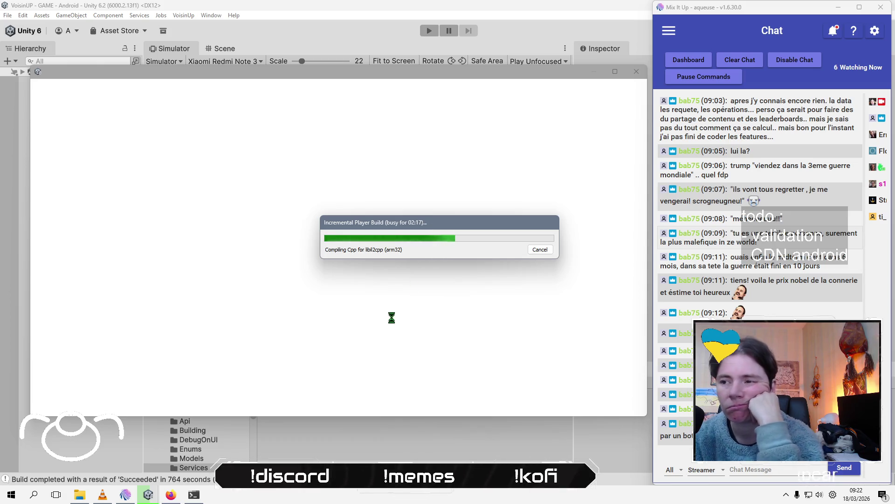
pyautogui.click(171, 494)
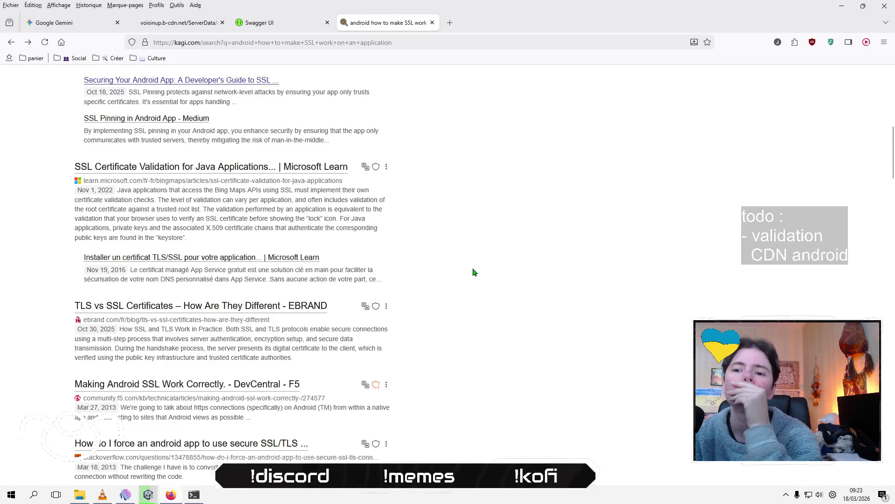
# Accept the privacy prompt and read F5 DevCentral's 'Making Android SSL Work Correctly' down to SSL Info.
pyautogui.scroll(-3, 474, 272)
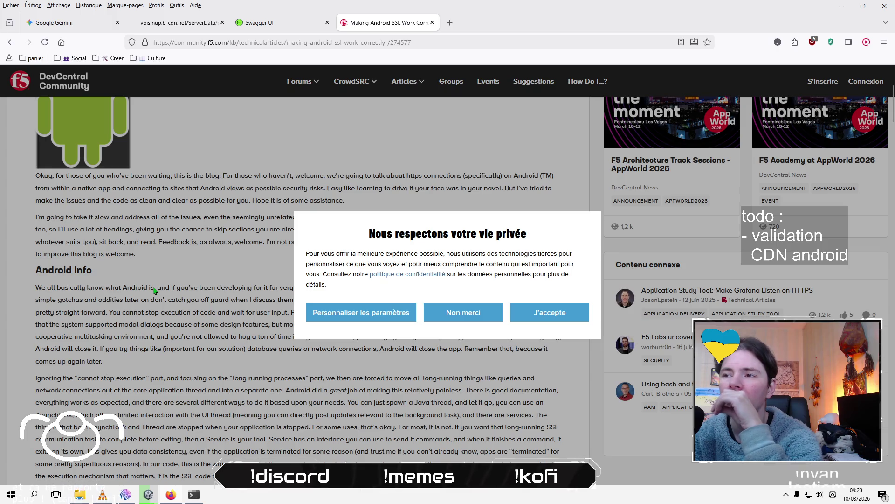
pyautogui.click(570, 316)
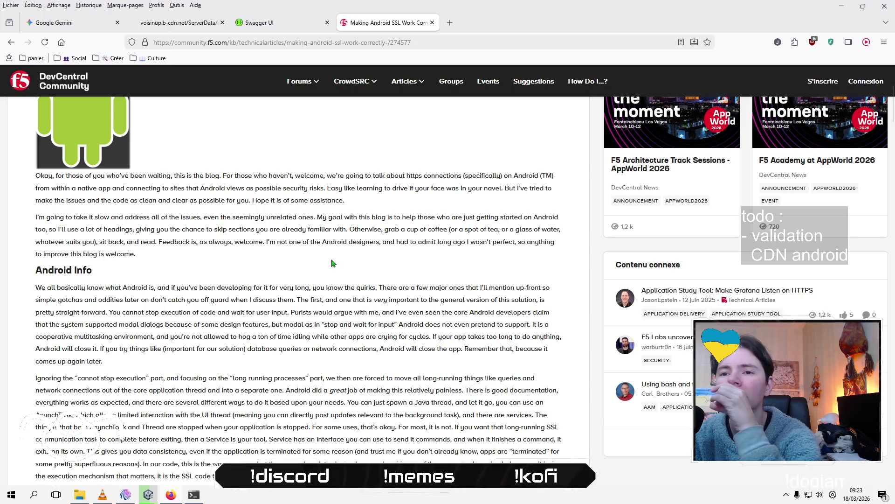
pyautogui.scroll(-2, 336, 275)
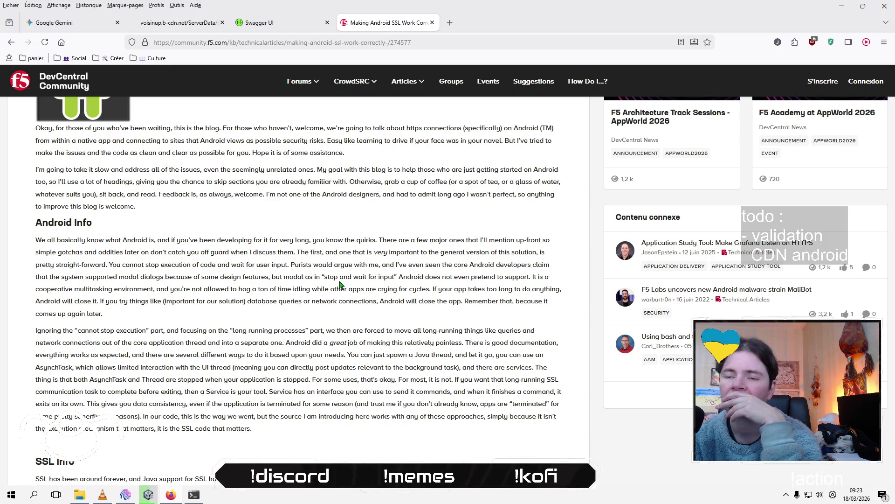
pyautogui.scroll(-2, 340, 284)
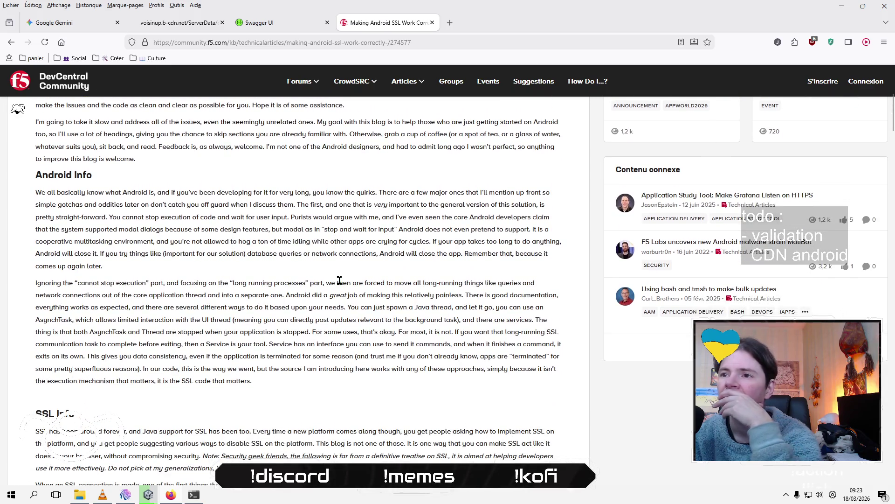
pyautogui.scroll(-1, 340, 280)
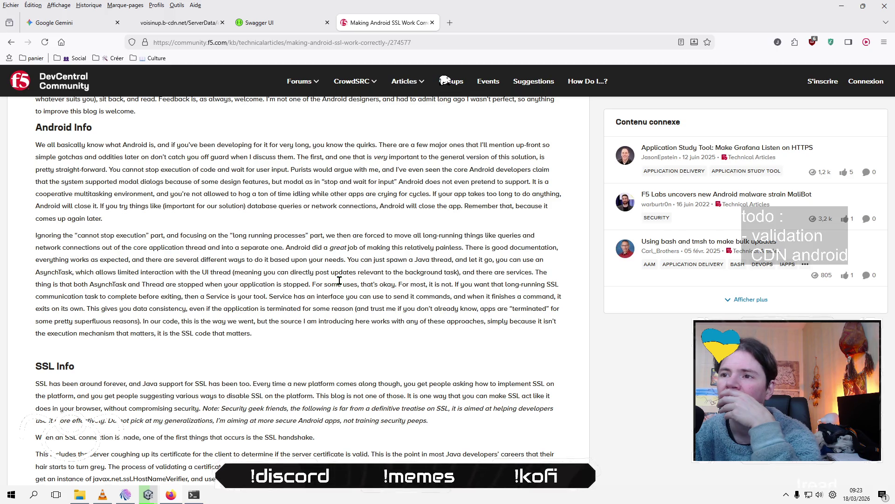
pyautogui.scroll(-1, 340, 281)
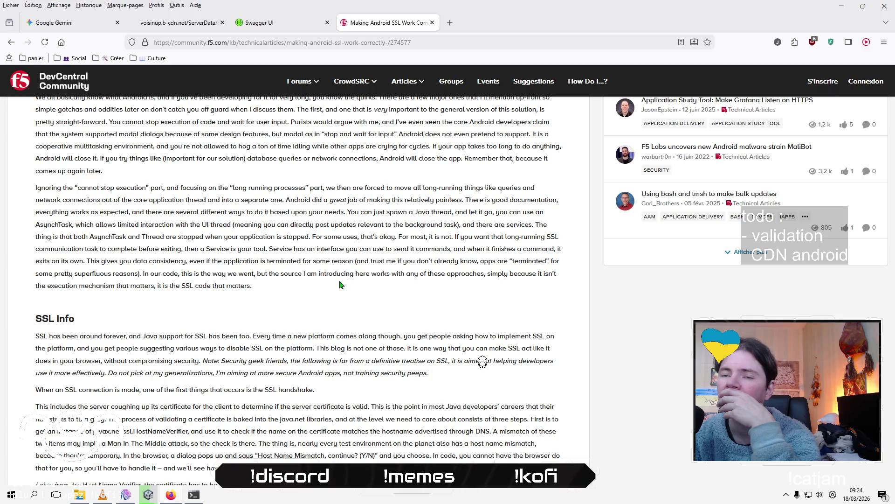
pyautogui.scroll(-1, 339, 284)
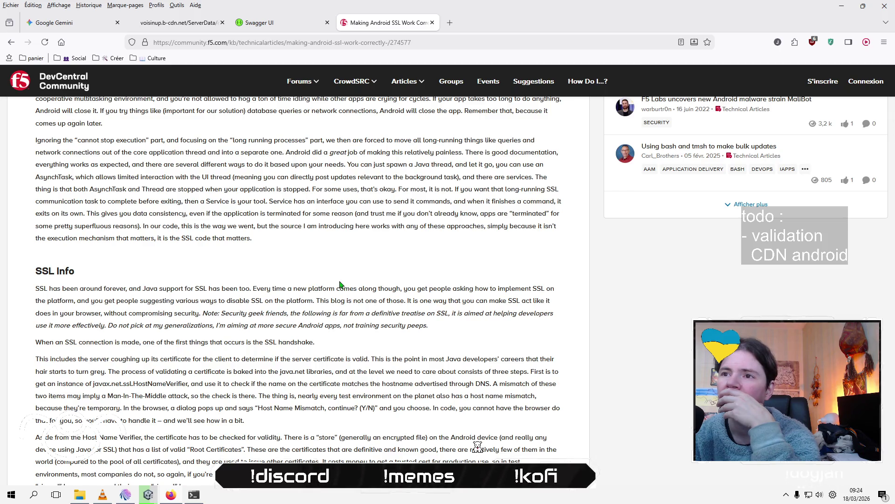
pyautogui.scroll(1, 340, 285)
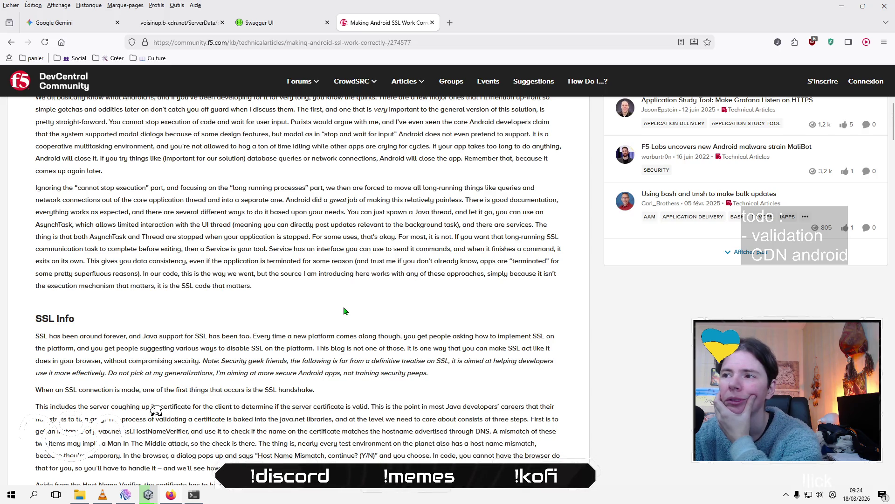
pyautogui.scroll(-1, 344, 310)
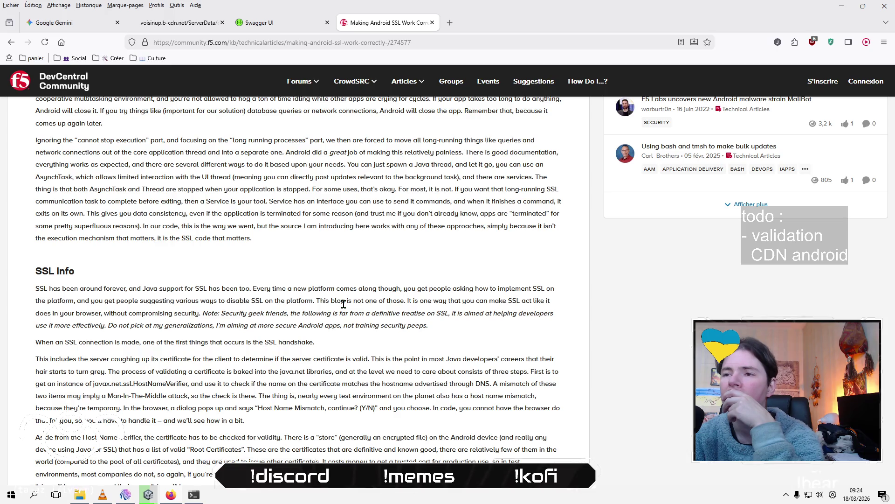
pyautogui.scroll(-1, 344, 303)
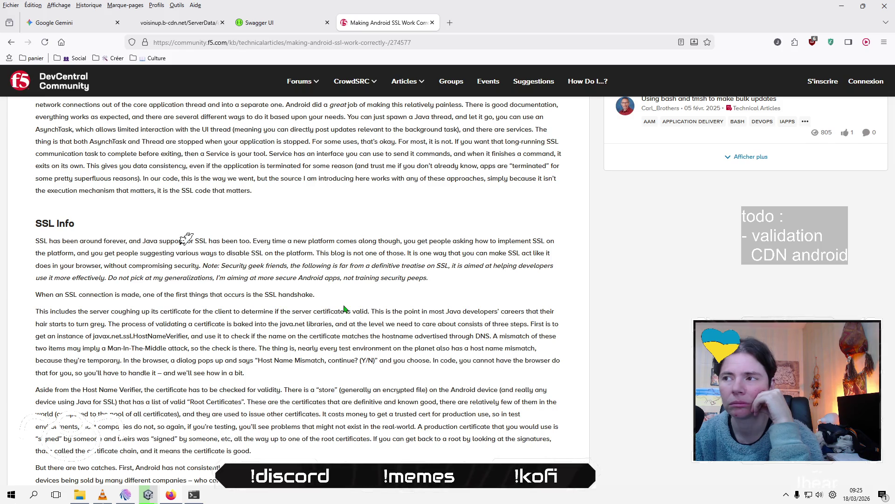
pyautogui.scroll(-1, 344, 309)
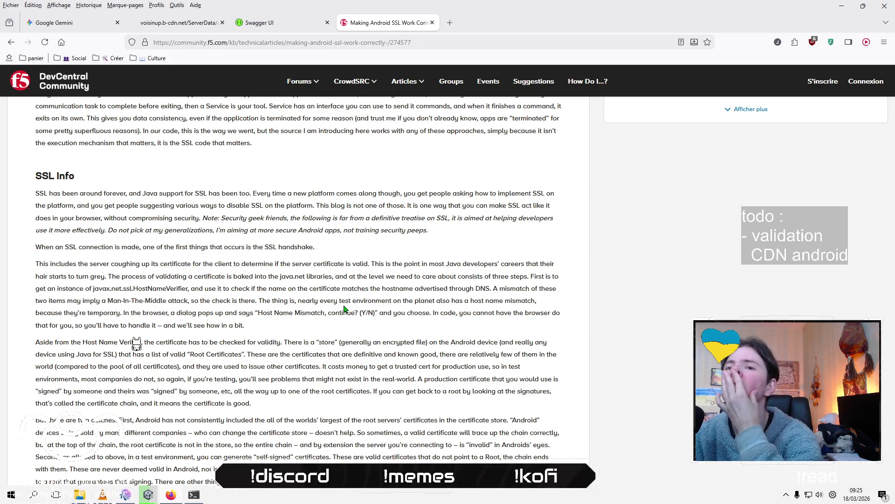
pyautogui.scroll(-1, 344, 308)
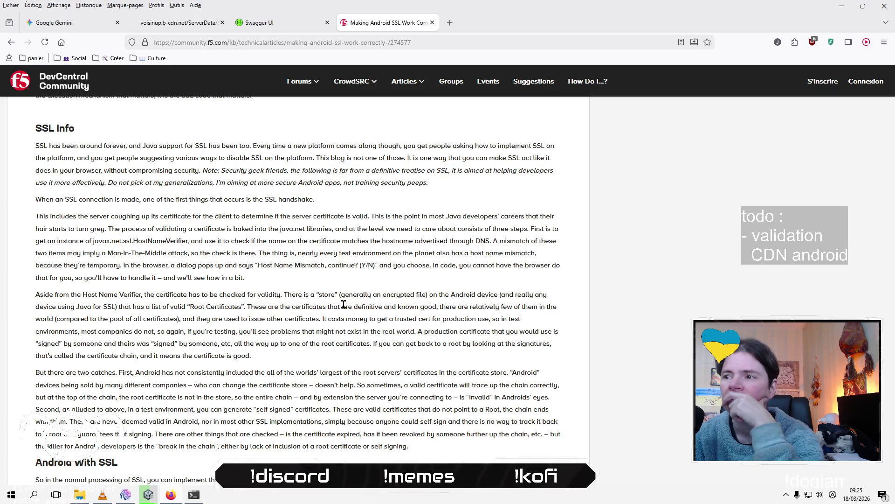
pyautogui.scroll(-1, 344, 304)
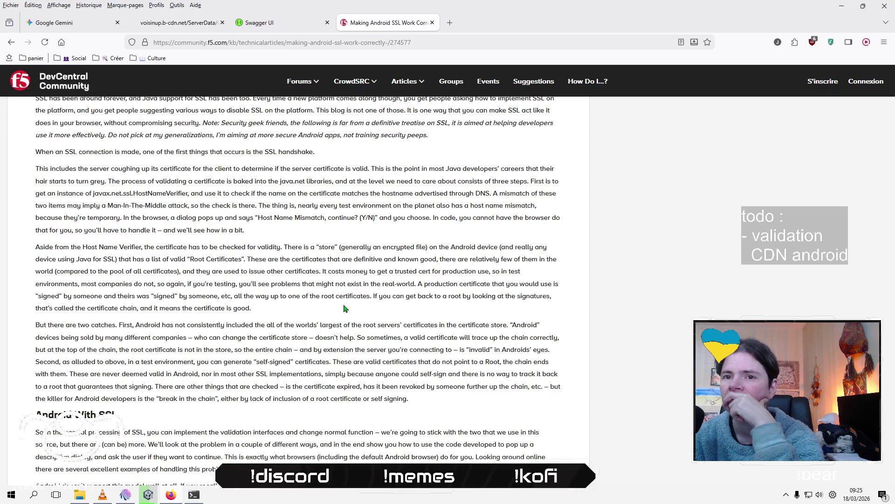
pyautogui.scroll(-1, 344, 304)
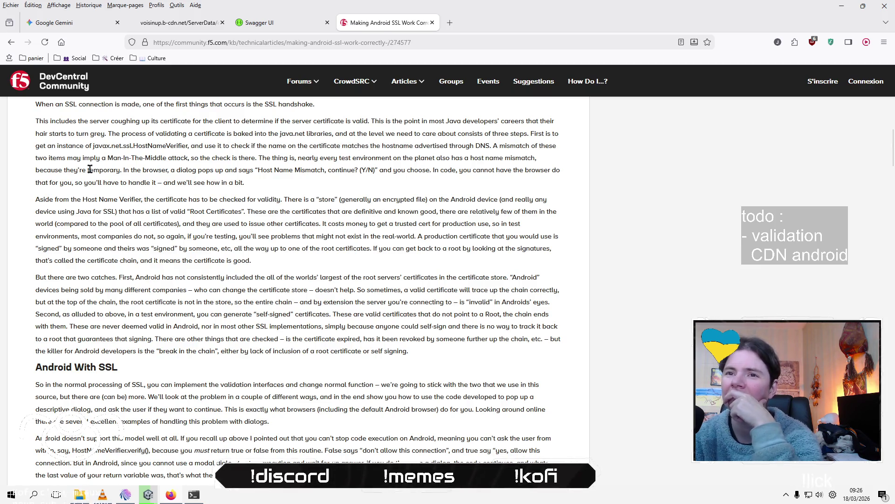
pyautogui.moveTo(37, 120); pyautogui.dragTo(110, 136)
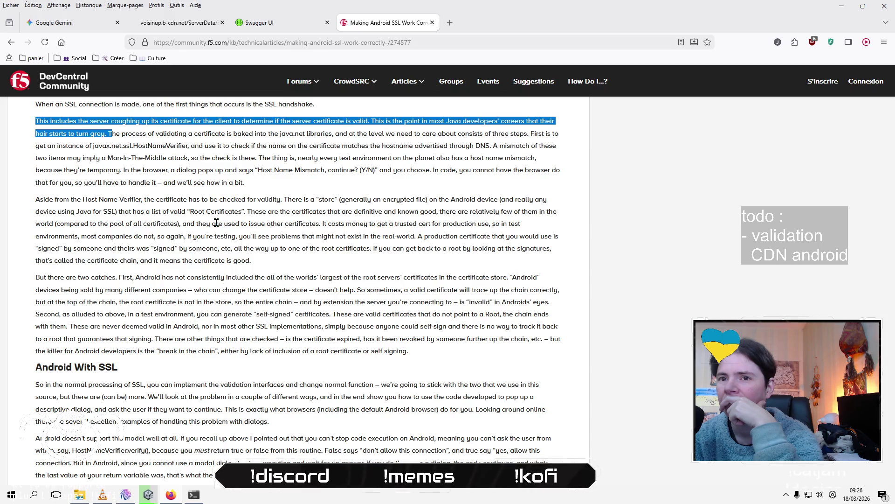
pyautogui.click(285, 193)
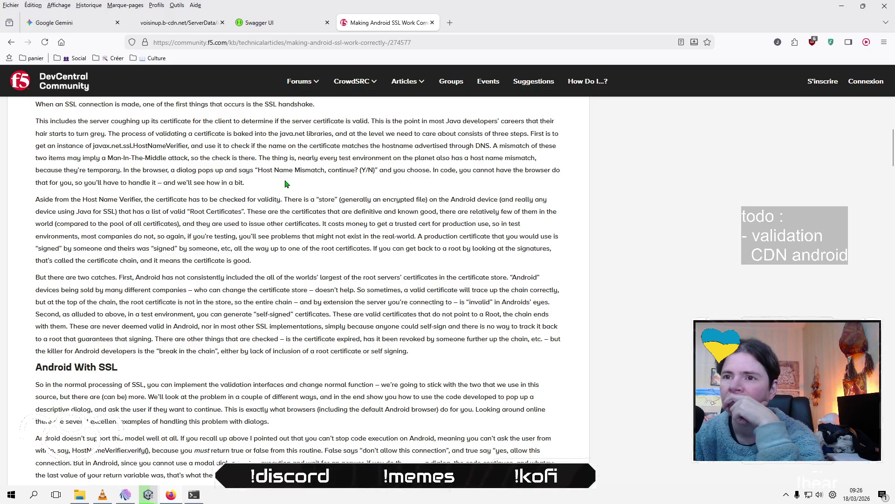
pyautogui.moveTo(285, 181)
pyautogui.mouseDown()
pyautogui.moveTo(282, 158)
pyautogui.moveTo(271, 158)
pyautogui.mouseUp()
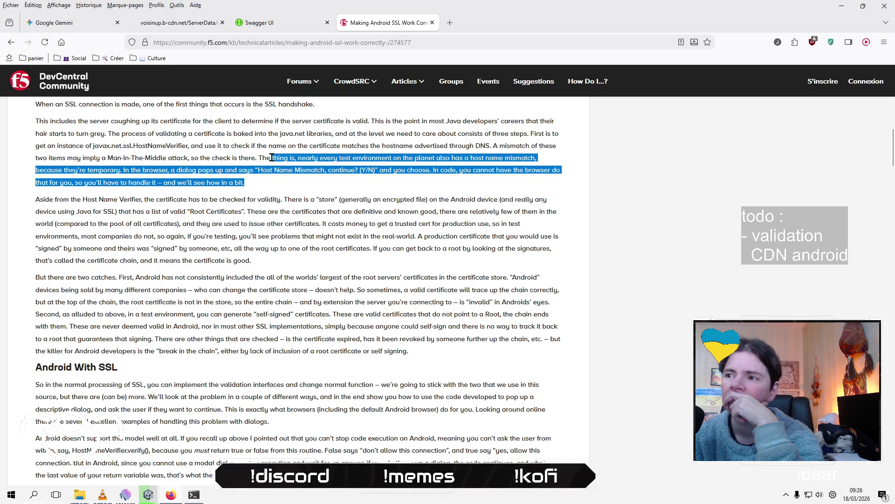
pyautogui.click(270, 159)
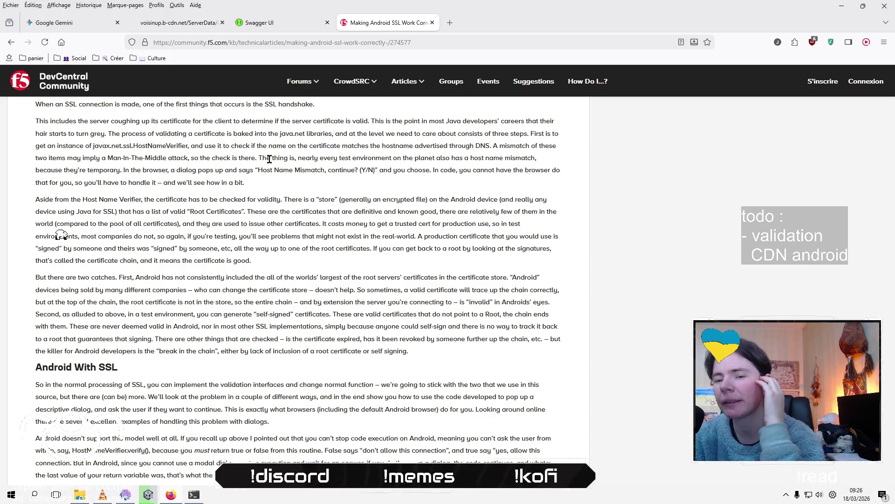
pyautogui.hotkey('alt', 'Tab')
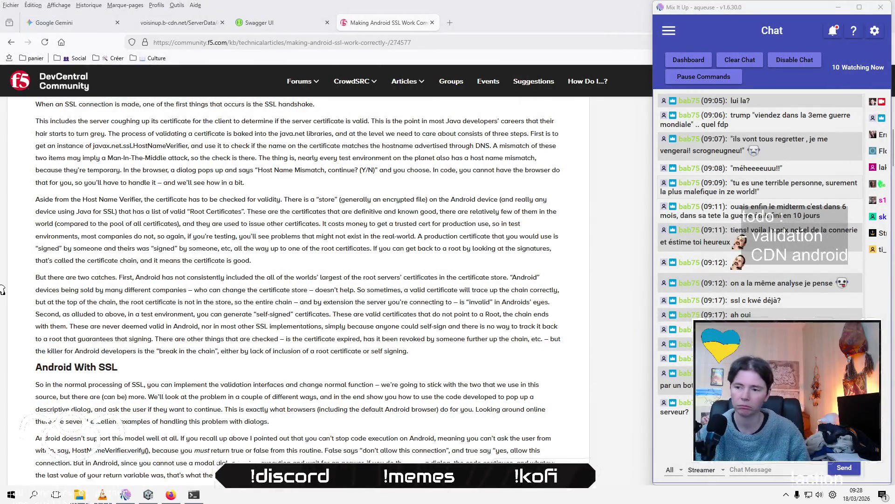
# Bring up the VLC playlist playing Piano Magic's 'The Fun Of The Century'.
pyautogui.click(103, 495)
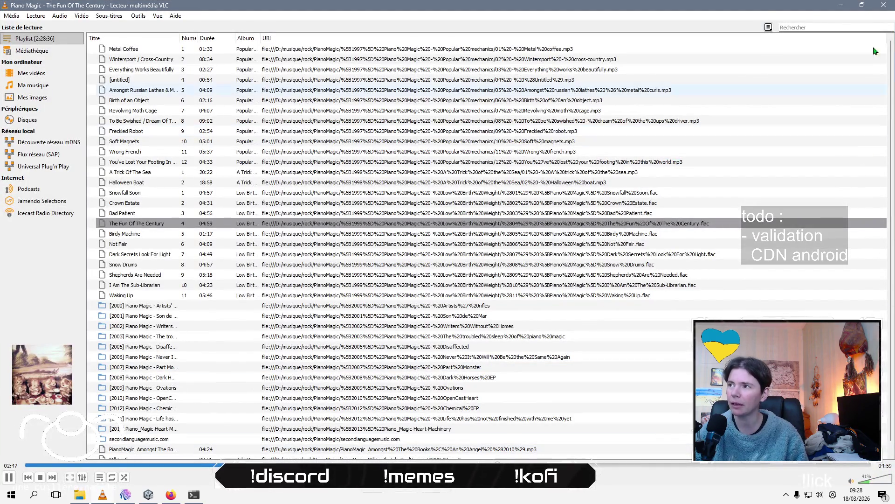
# Hide VLC and return to the F5 DevCentral Android SSL article.
pyautogui.hotkey('alt', 'Tab')
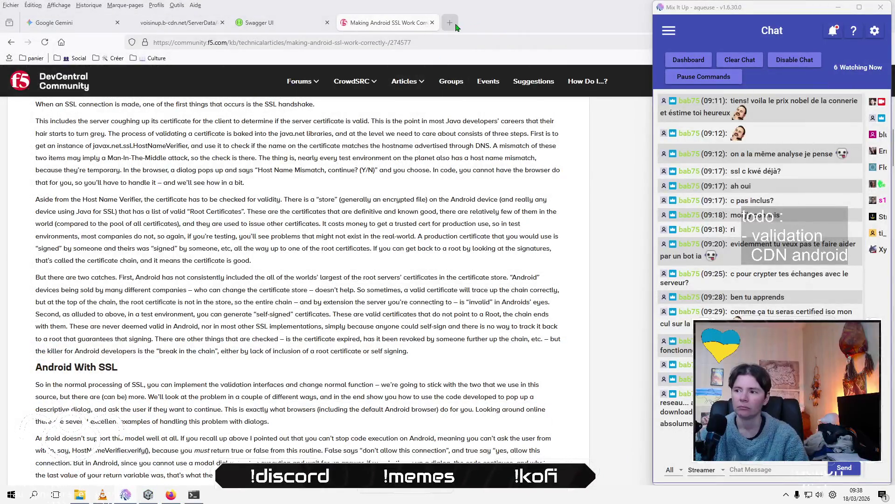
# Load the IONOS site in a new tab and go to the customer-area login page.
pyautogui.click(449, 23)
pyautogui.write('ionos.fr/')
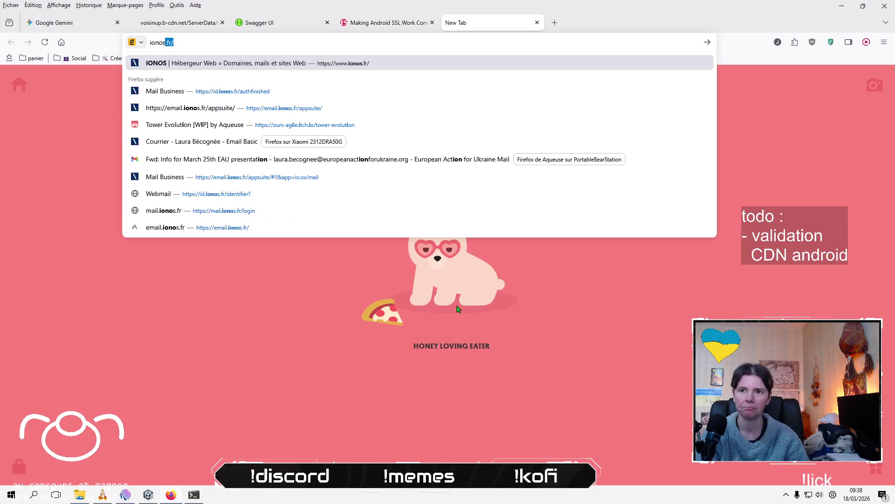
pyautogui.press('Return')
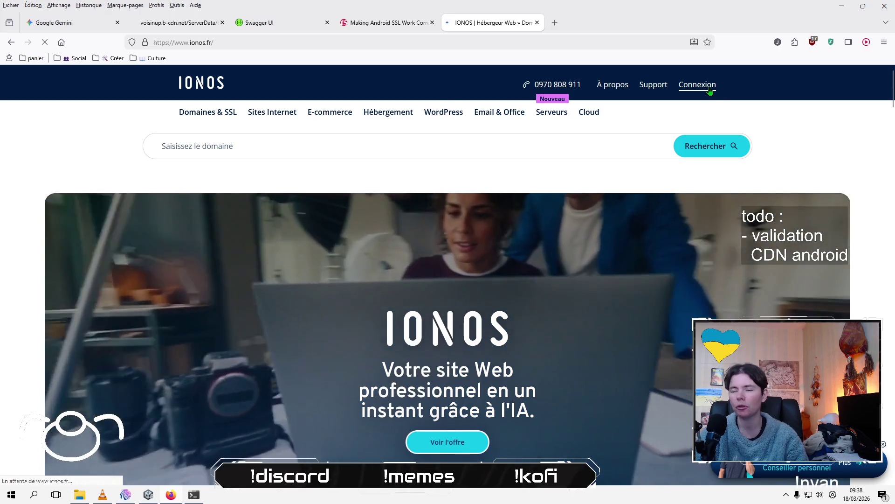
pyautogui.click(708, 86)
pyautogui.click(562, 299)
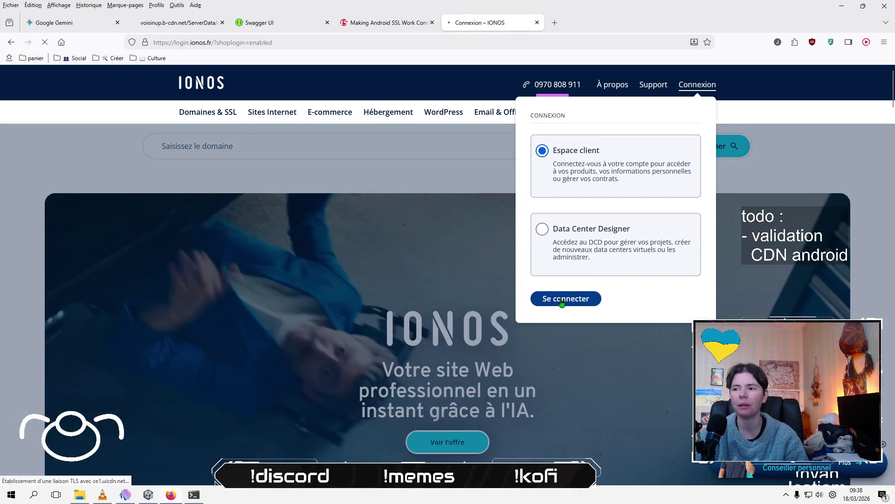
# Sign in with the saved customer credentials and open the Domaines & SSL domain list.
pyautogui.click(405, 215)
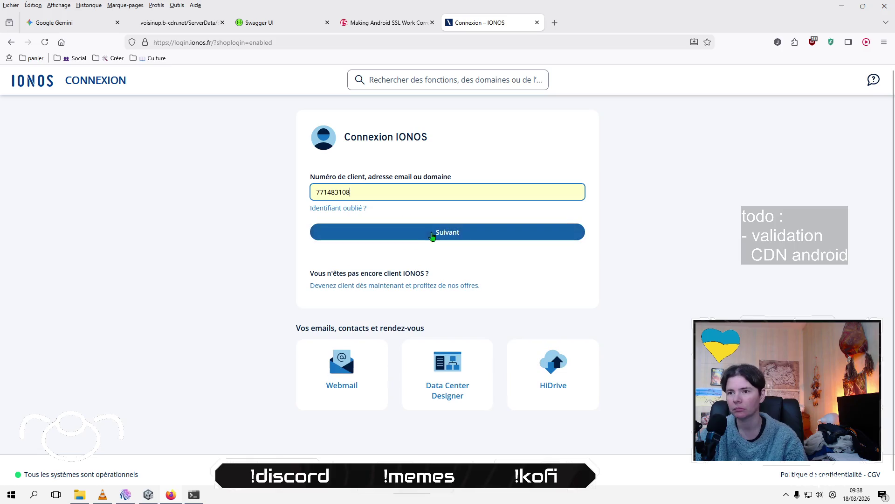
pyautogui.click(438, 234)
pyautogui.click(440, 233)
pyautogui.click(433, 259)
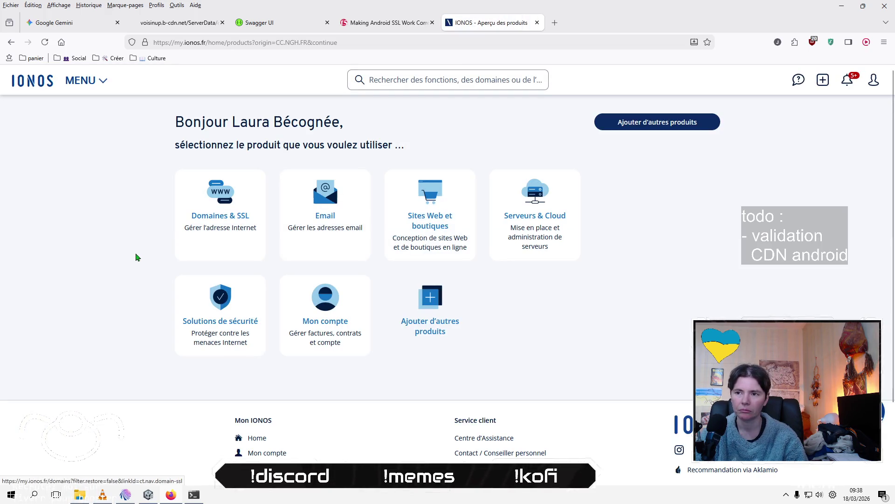
pyautogui.click(224, 320)
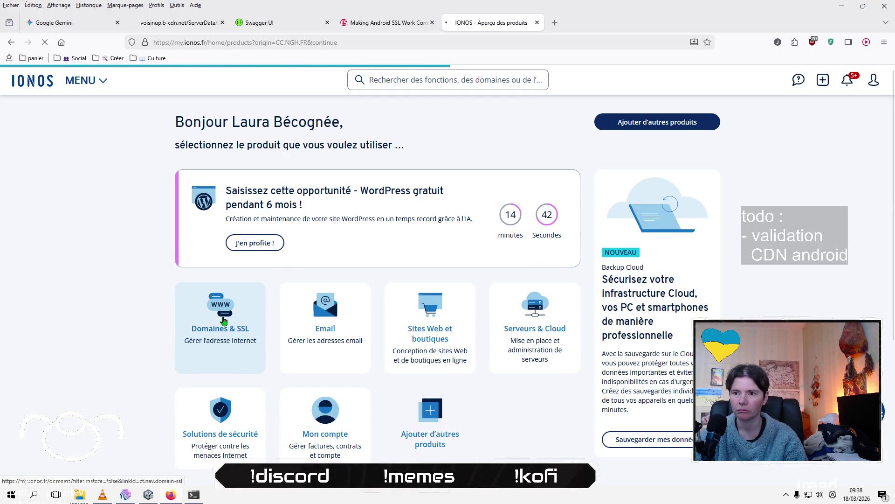
pyautogui.scroll(-5, 134, 259)
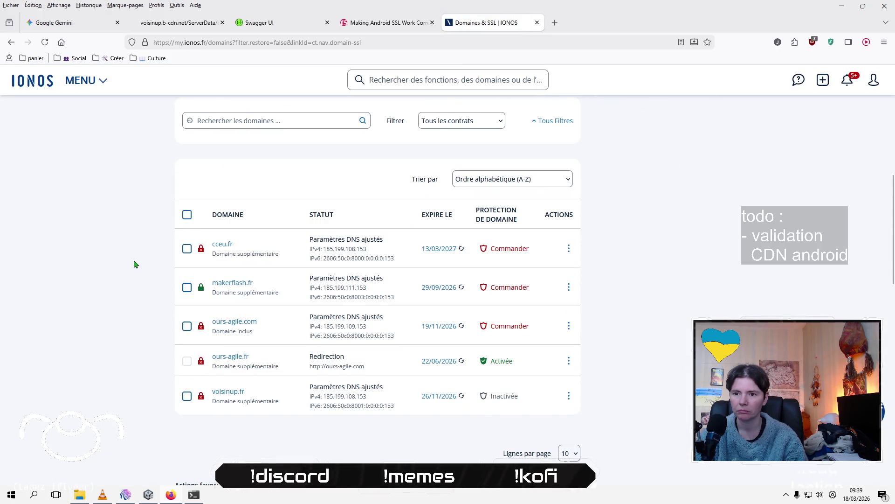
# Start SSL encryption for voisinup.fr and browse the SSL Starter, Starter Wildcard and Business offers.
pyautogui.click(226, 393)
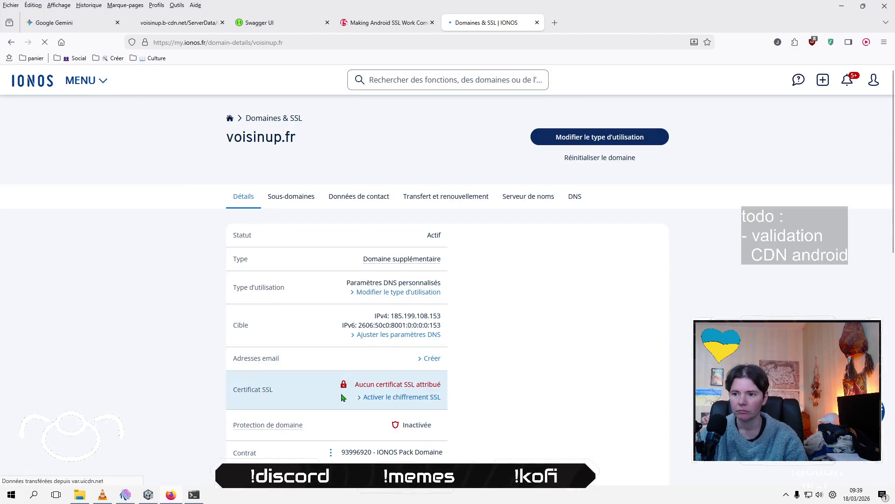
pyautogui.click(410, 404)
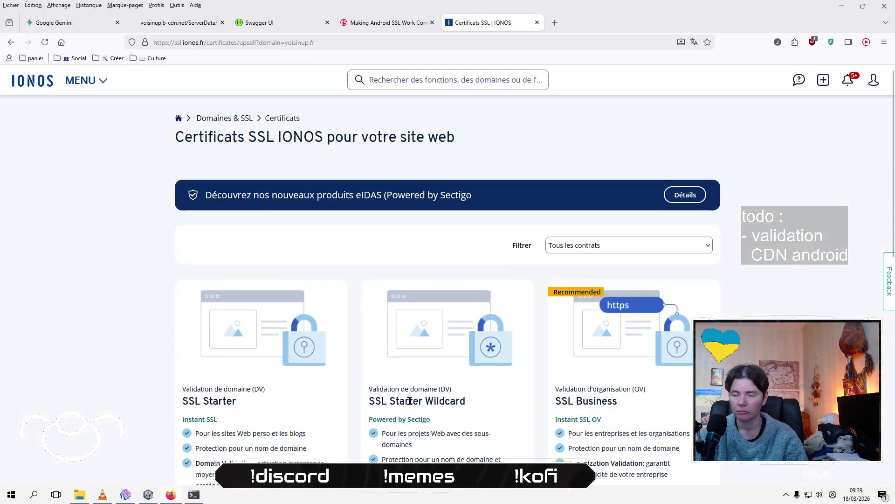
pyautogui.scroll(-4, 150, 319)
pyautogui.scroll(-1, 148, 327)
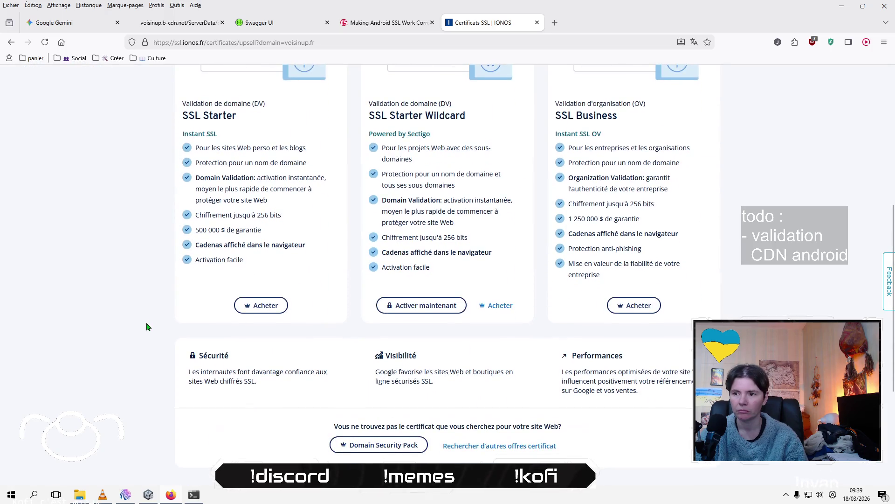
pyautogui.scroll(2, 147, 327)
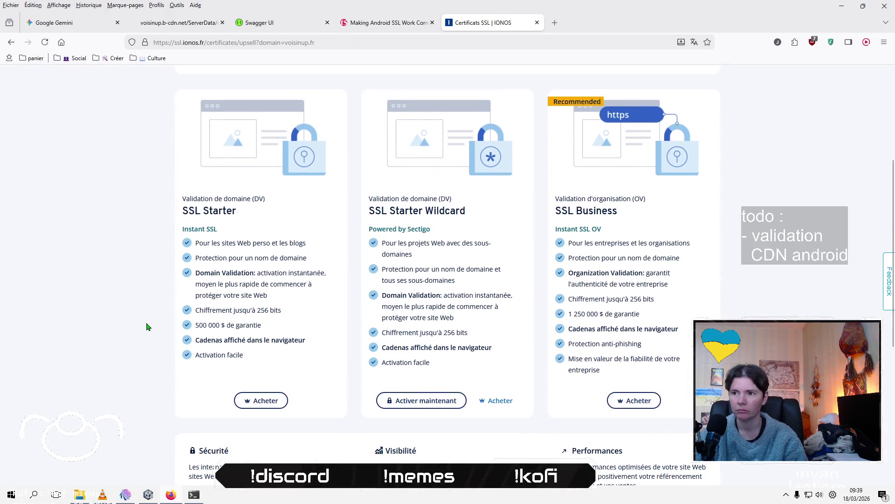
pyautogui.scroll(1, 147, 326)
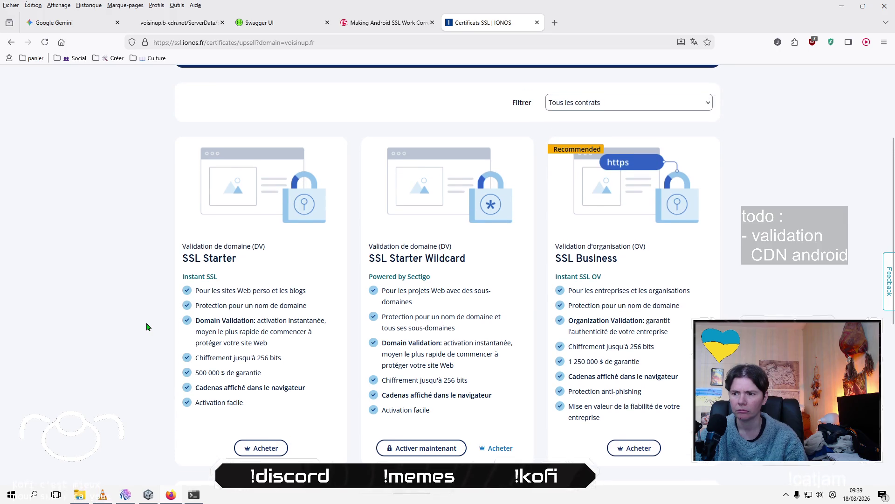
pyautogui.scroll(2, 148, 327)
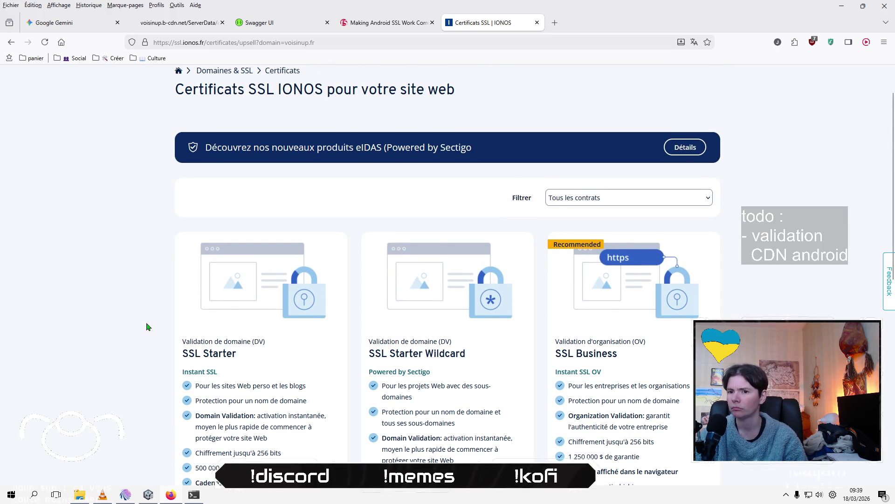
pyautogui.scroll(-1, 147, 326)
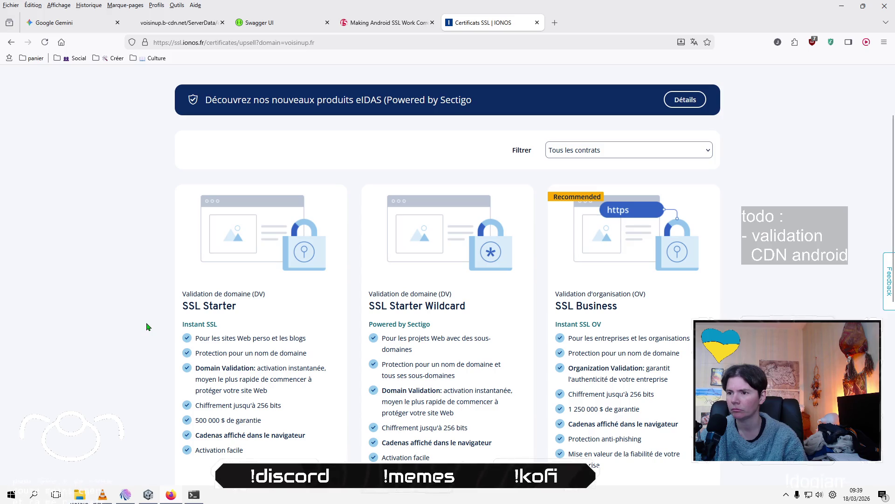
pyautogui.scroll(-1, 147, 327)
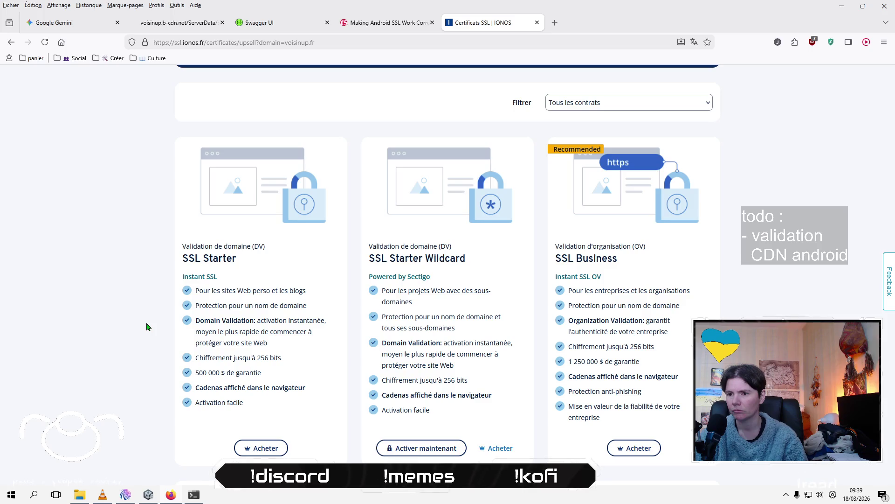
# Activate SSL Starter Wildcard for voisinup.fr, accept terms, and choose 'Utiliser avec mon serveur'.
pyautogui.click(435, 450)
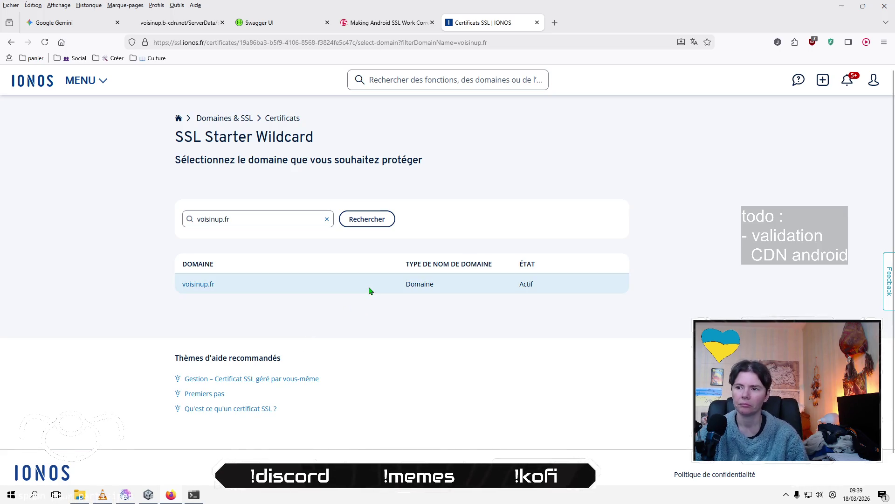
pyautogui.click(204, 284)
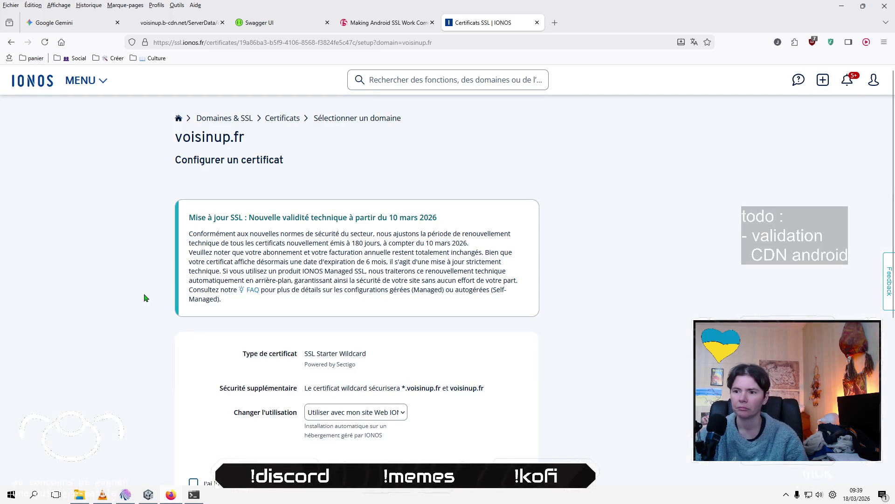
pyautogui.scroll(-3, 146, 297)
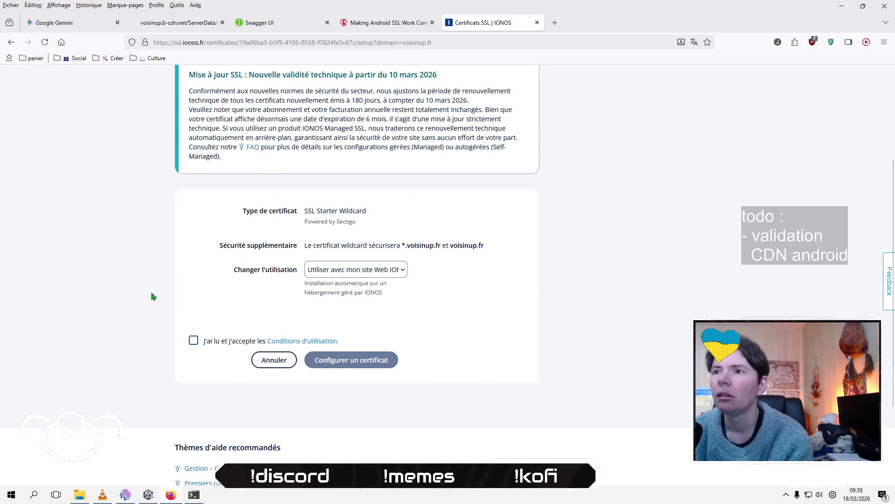
pyautogui.click(193, 341)
pyautogui.click(404, 269)
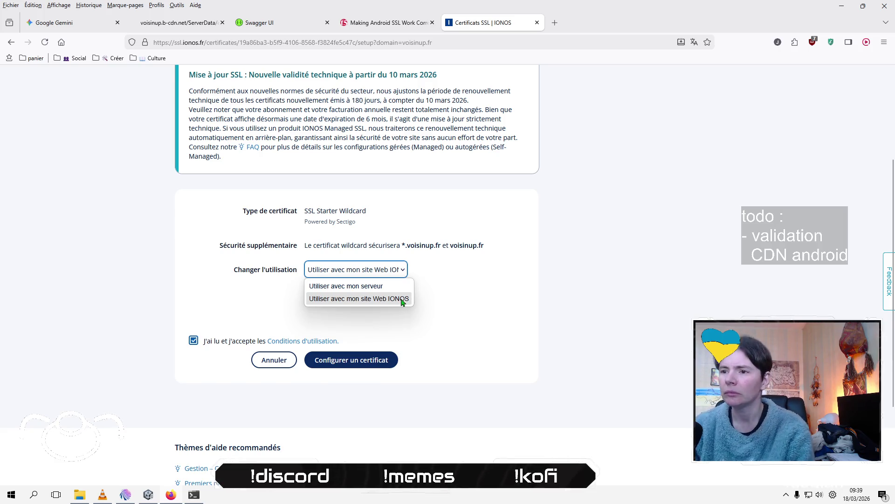
pyautogui.click(400, 286)
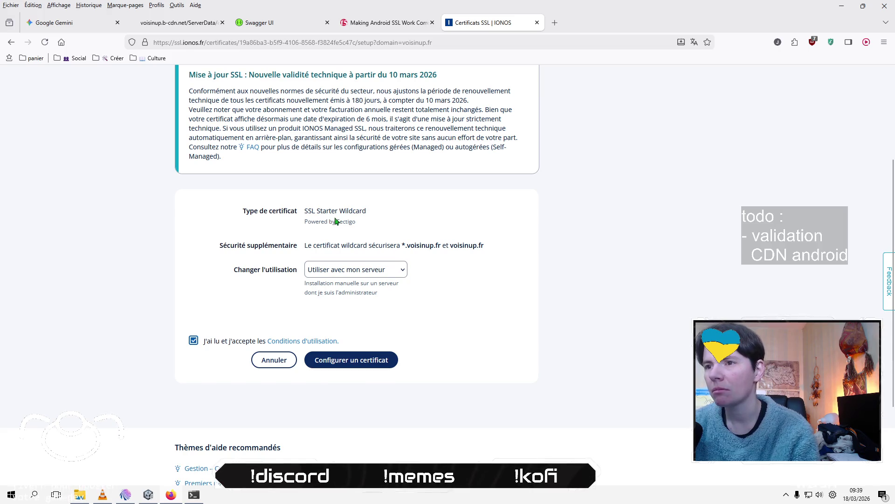
pyautogui.click(353, 360)
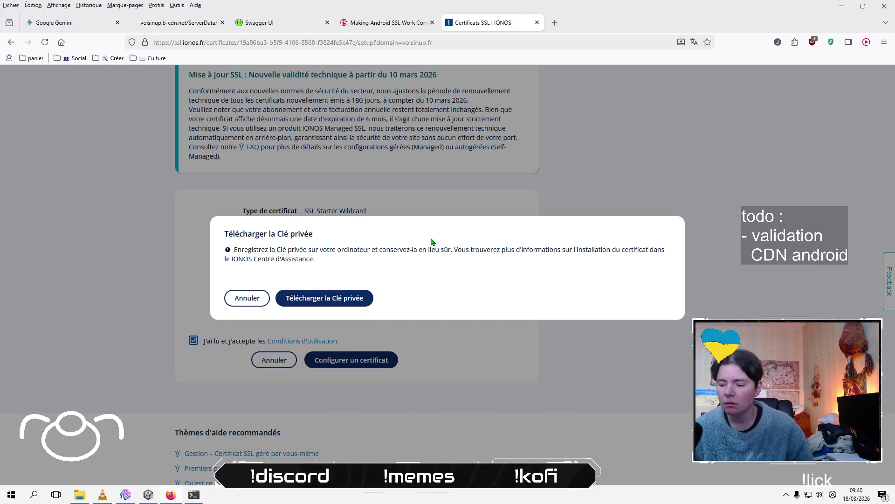
# Download the voisinup.fr private key and save it to the desktop.
pyautogui.click(336, 303)
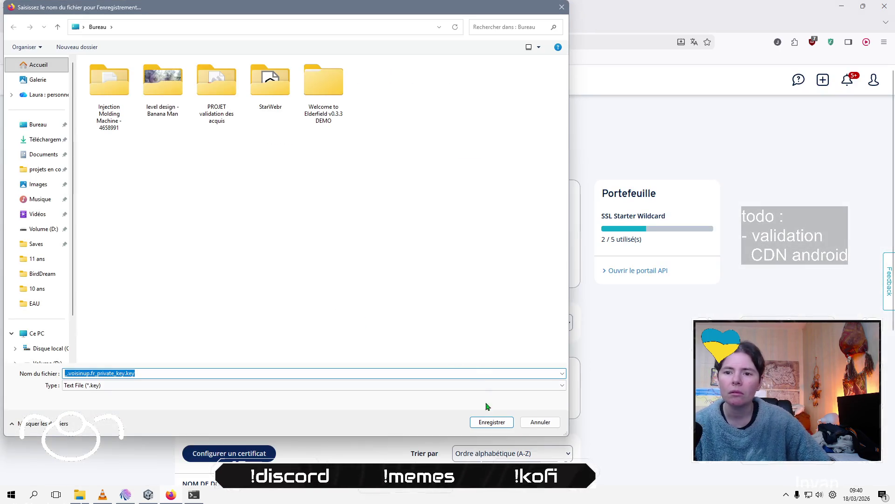
pyautogui.click(485, 424)
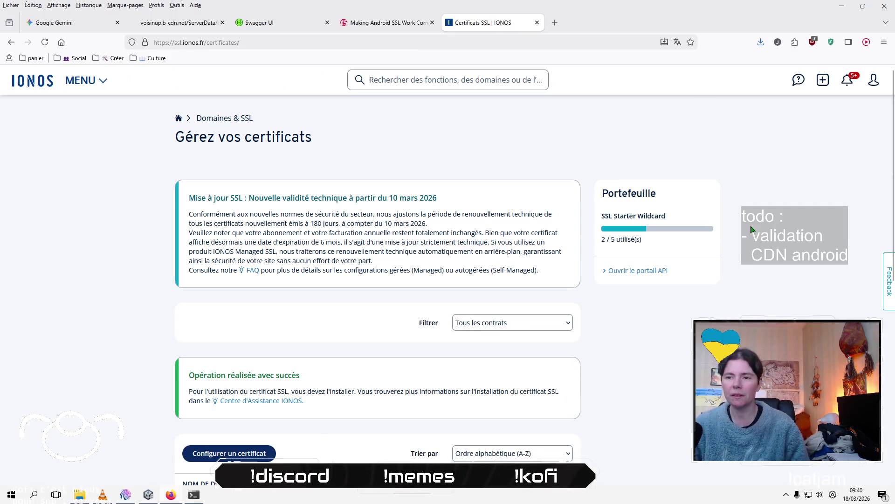
pyautogui.hotkey('alt', 'Tab')
pyautogui.hotkey('alt', 'Tab')
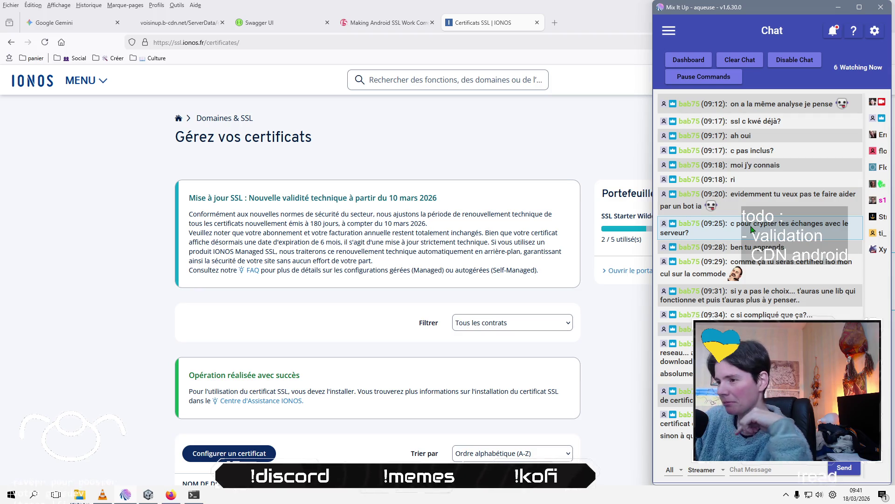
# Bring the Mix It Up chat window forward, then go back to the IONOS certificates page.
pyautogui.hotkey('alt', 'Tab')
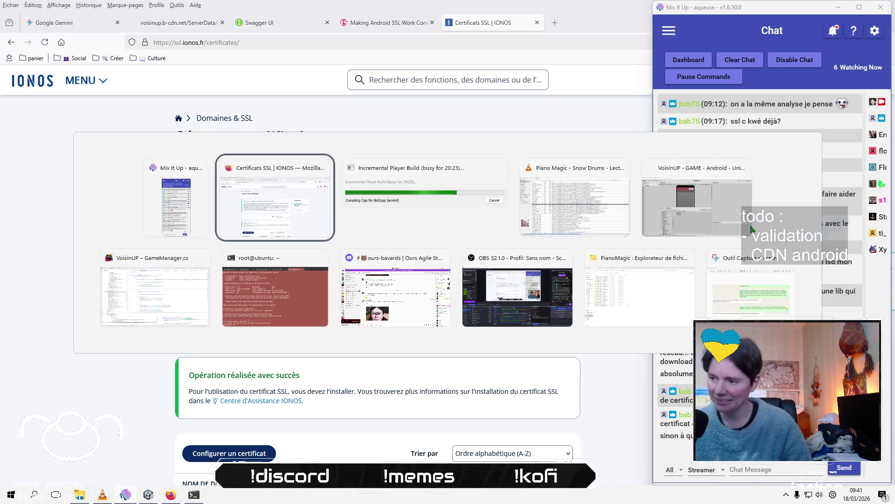
pyautogui.hotkey('alt', 'Tab')
pyautogui.hotkey('alt', 'Tab')
pyautogui.hotkey('alt', 'Tab')
pyautogui.hotkey('alt', 'Tab')
pyautogui.hotkey('alt', 'Tab')
pyautogui.hotkey('alt', 'Tab')
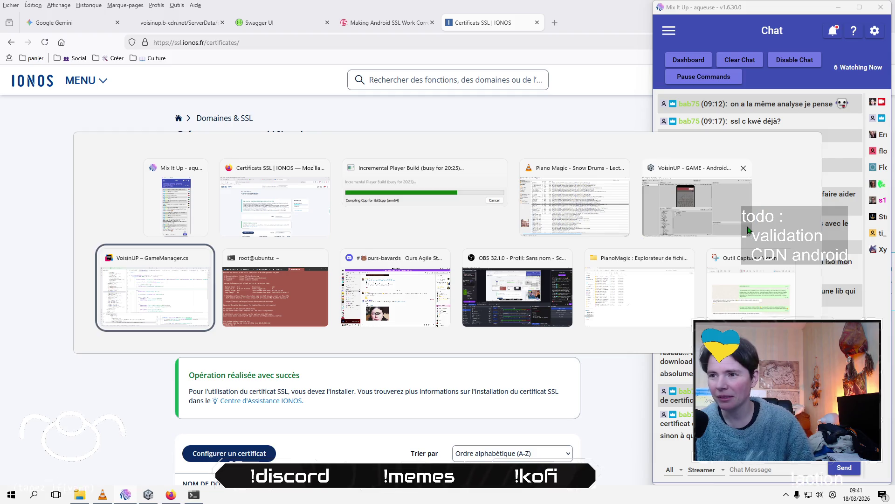
pyautogui.press('Escape')
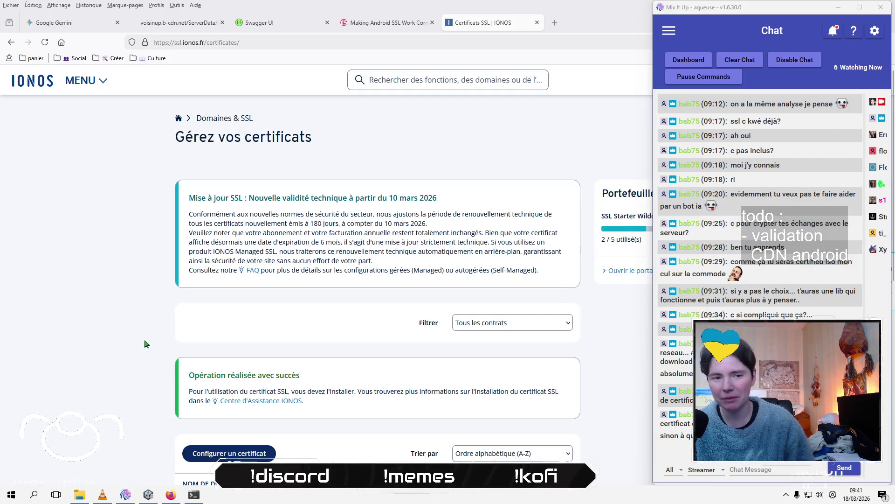
pyautogui.press('ctrl+super+Right')
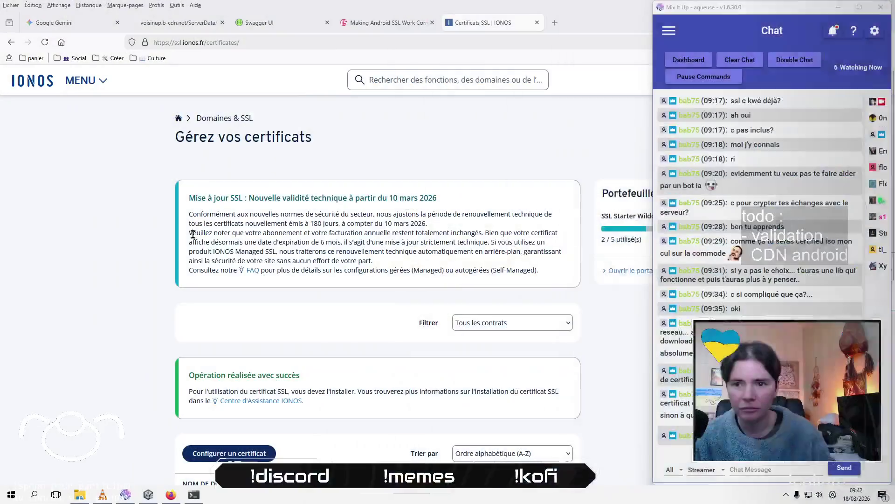
# Bring the Firefox IONOS certificates page back in front of the Mix It Up chat window.
pyautogui.click(155, 252)
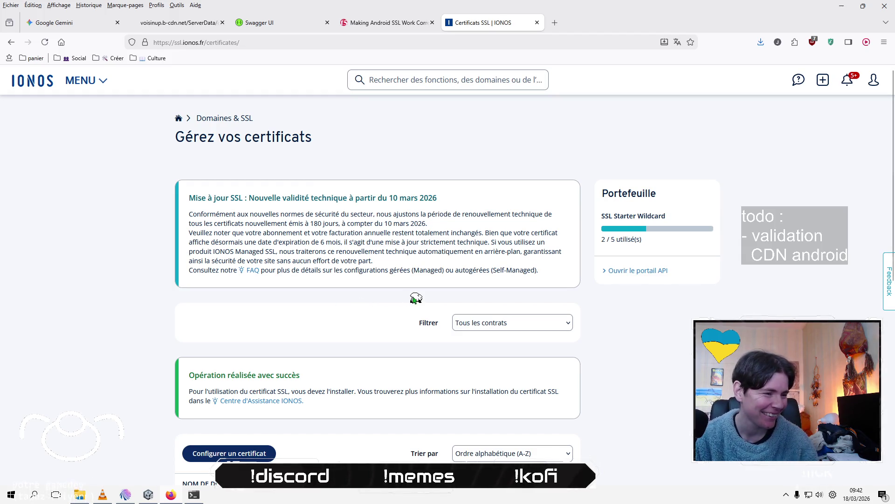
pyautogui.press('ctrl+super+Right')
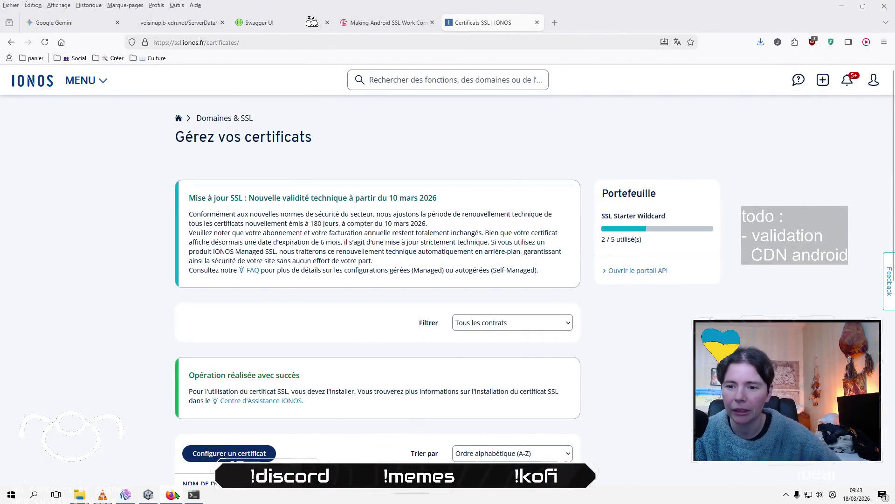
# Minimise the Firefox IONOS window from the taskbar to reveal File Explorer.
pyautogui.moveTo(176, 495)
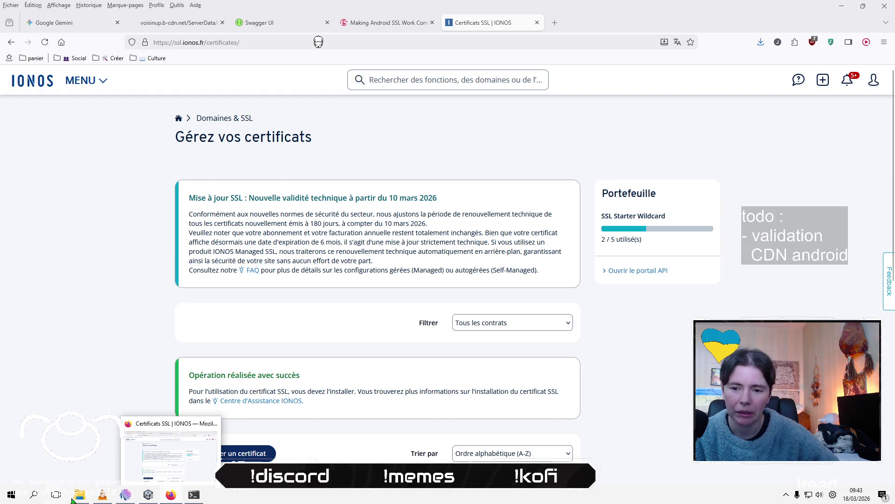
pyautogui.click(176, 495)
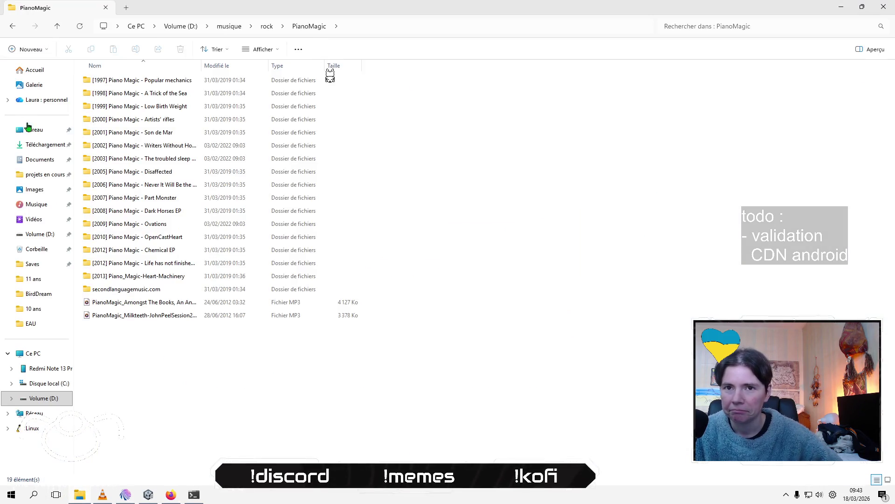
# Copy the voisinup.fr private key file from the Desktop (Bureau) folder.
pyautogui.click(30, 128)
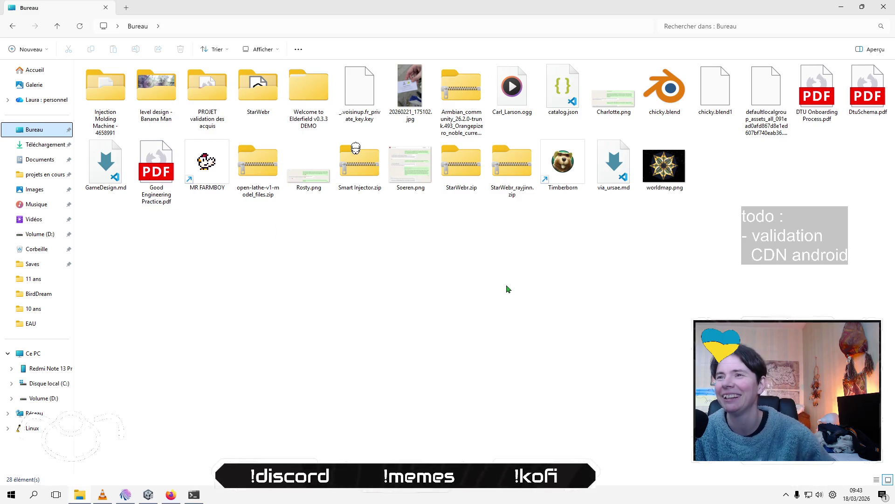
pyautogui.click(350, 65)
pyautogui.hotkey('ctrl', 'c')
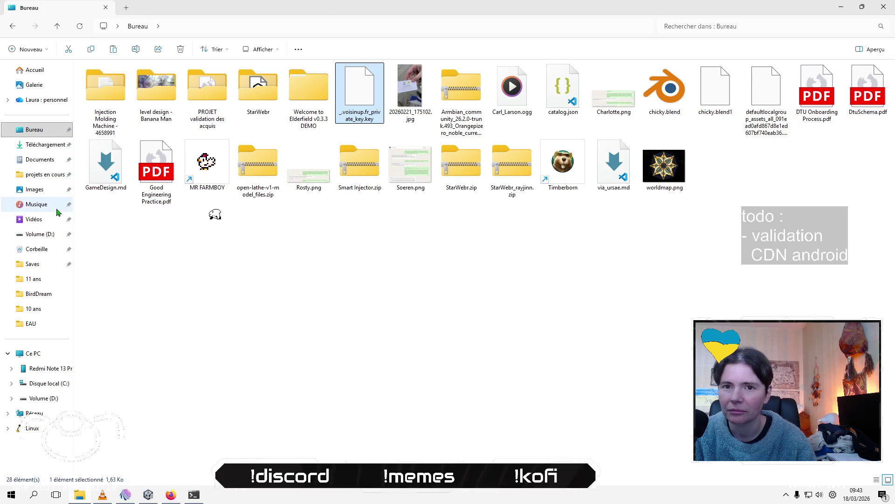
# Open projets en cours > VoisinUP > Assets, then return to Firefox with a new tab.
pyautogui.click(46, 174)
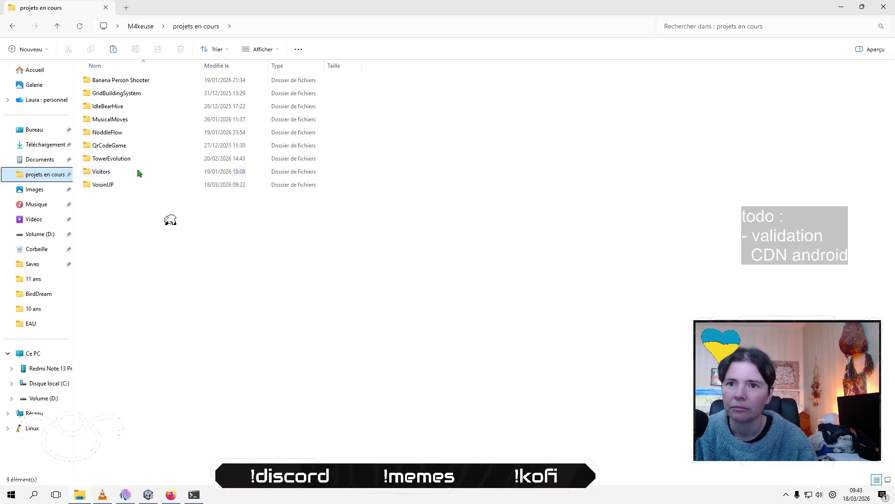
pyautogui.doubleClick(120, 186)
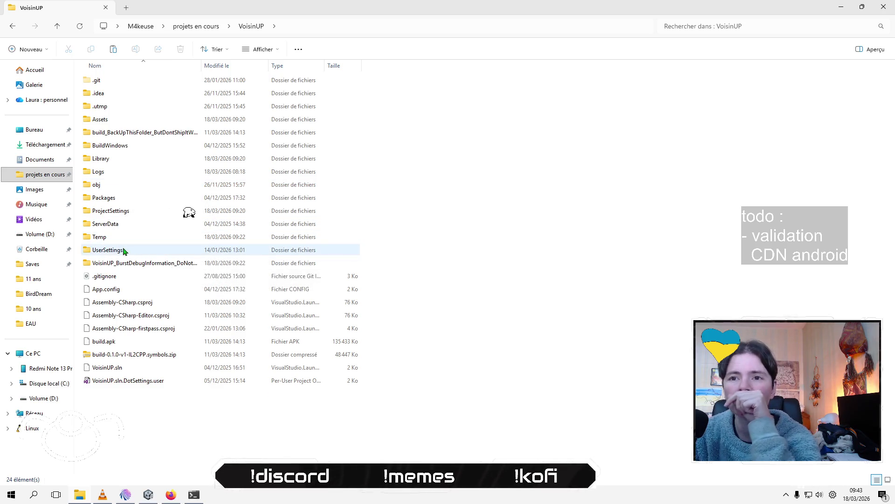
pyautogui.doubleClick(149, 122)
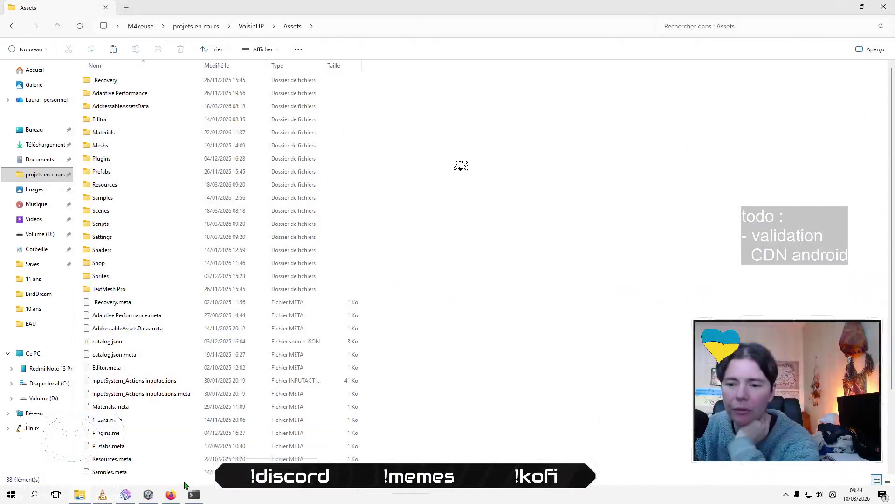
pyautogui.click(172, 495)
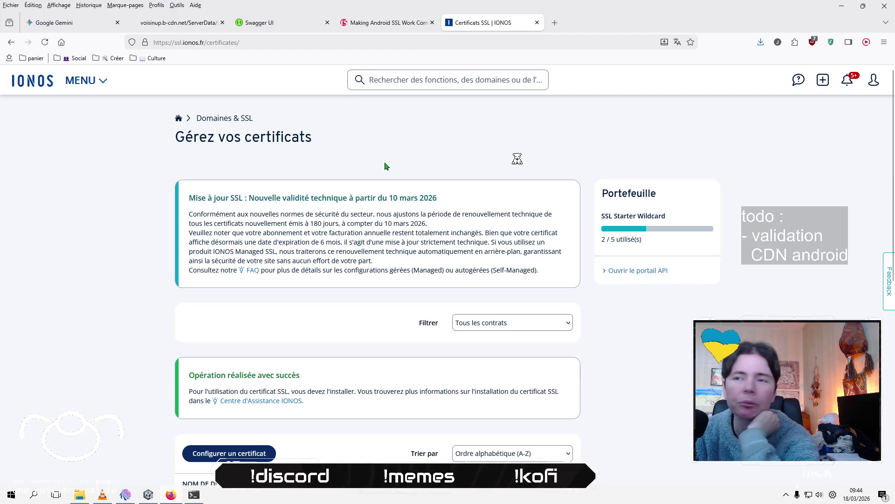
pyautogui.click(555, 22)
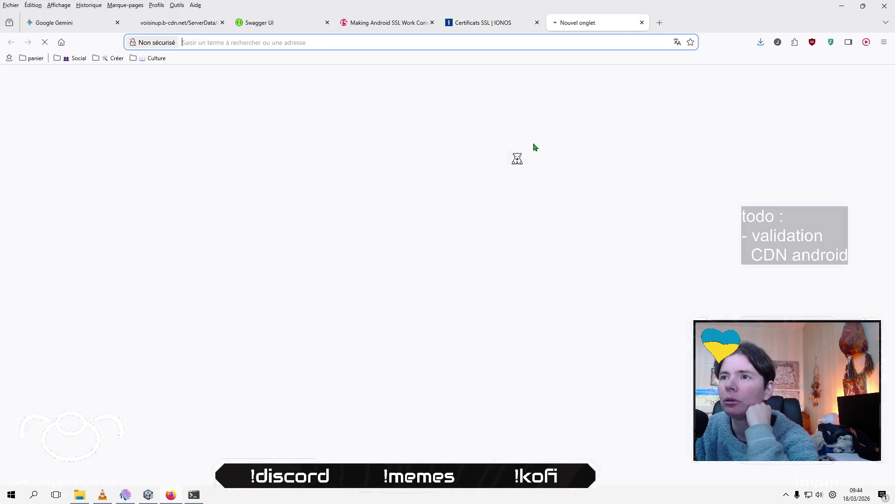
# Go to Gemini and describe the Android smartphone app's certificate problem and the purchased certificate.
pyautogui.write('gemini.google.com/')
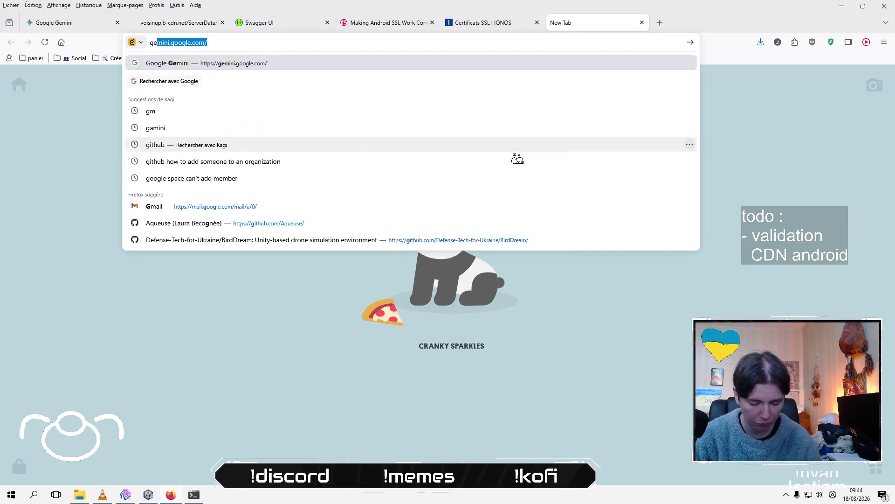
pyautogui.press('Return')
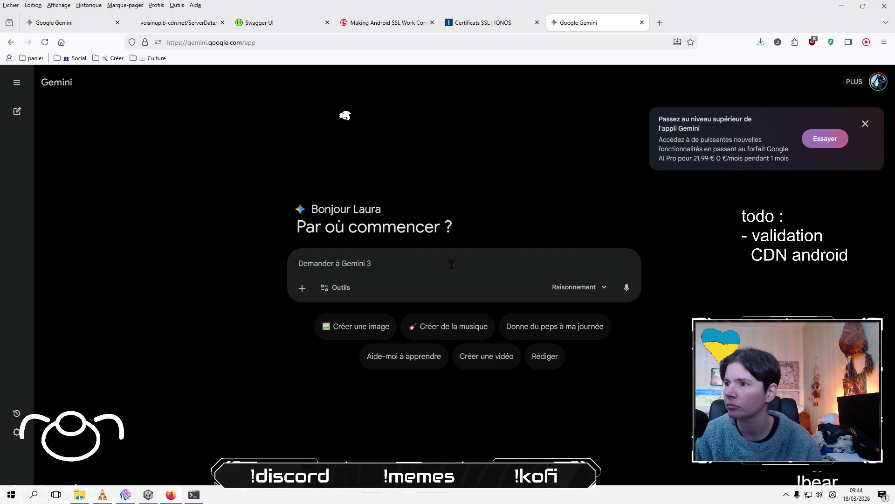
pyautogui.write('face à une fil')
pyautogui.press('BackSpace')
pyautogui.press('BackSpace')
pyautogui.press('BackSpace')
pyautogui.write('je fais une app')
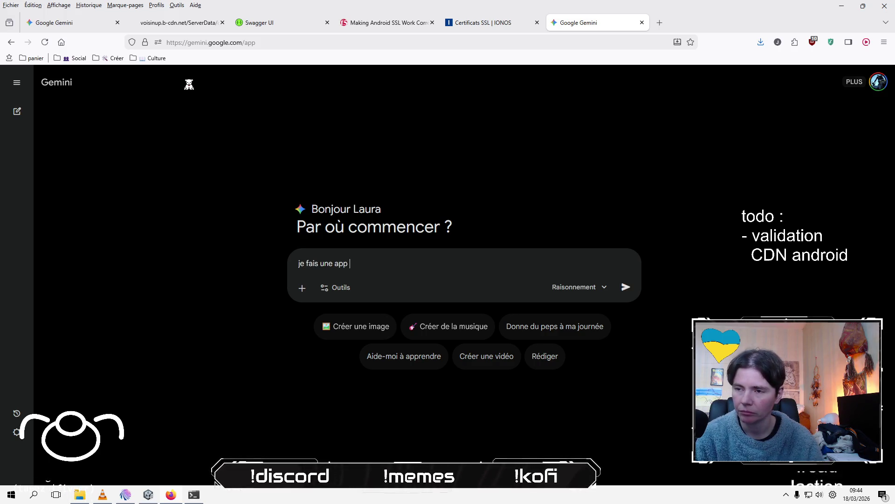
pyautogui.press('BackSpace')
pyautogui.press('BackSpace')
pyautogui.press('BackSpace')
pyautogui.write('smarp')
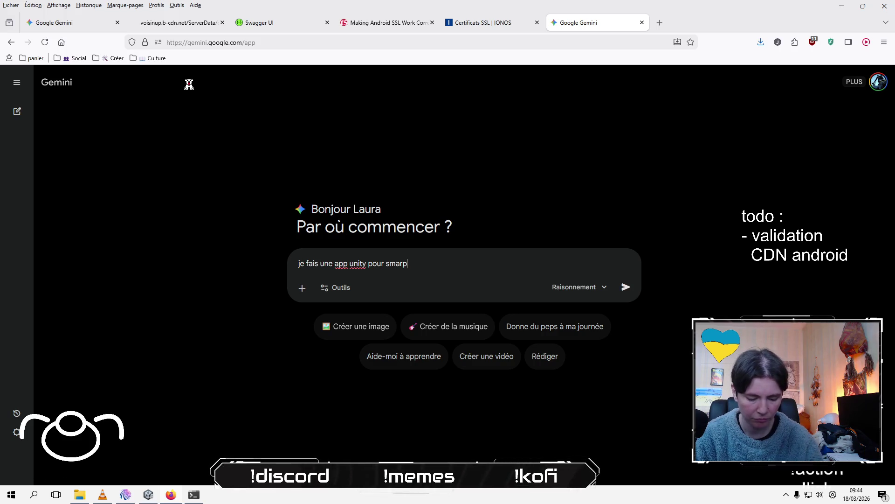
pyautogui.write('hone sur android sui dopit')
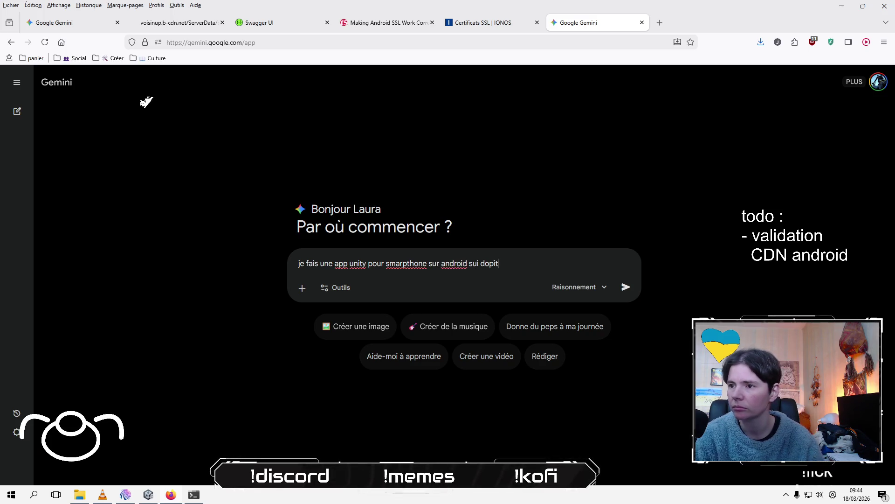
pyautogui.hotkey('ctrl', 'shift', 'Left')
pyautogui.hotkey('ctrl', 'shift', 'Left')
pyautogui.press('BackSpace')
pyautogui.write('i doit accéder ')
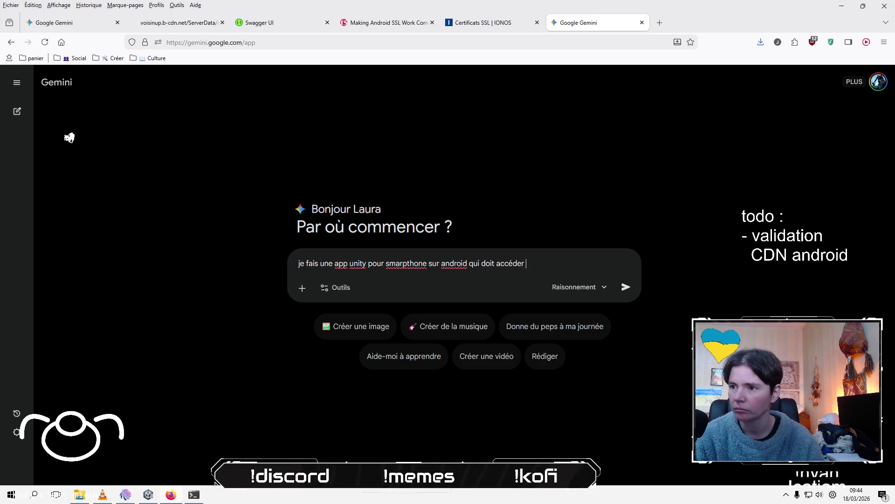
pyautogui.write('à n')
pyautogui.press('BackSpace')
pyautogui.press('BackSpace')
pyautogui.press('BackSpace')
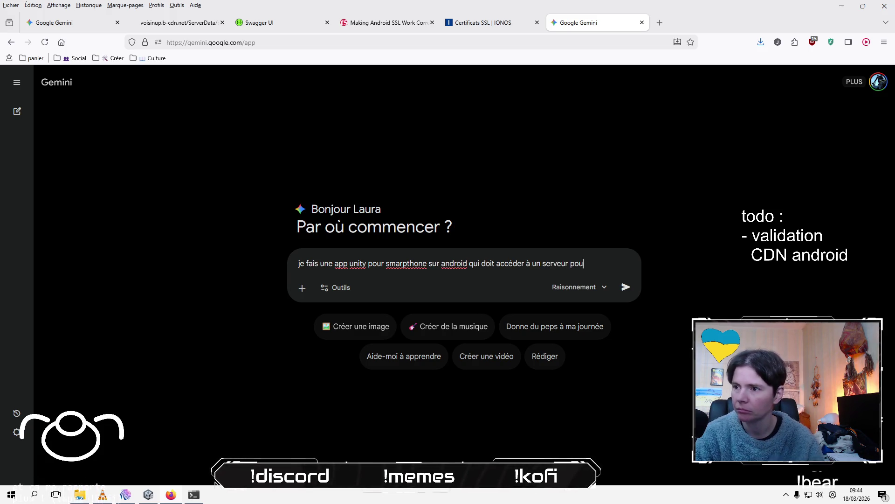
pyautogui.write('r utiliser une AP')
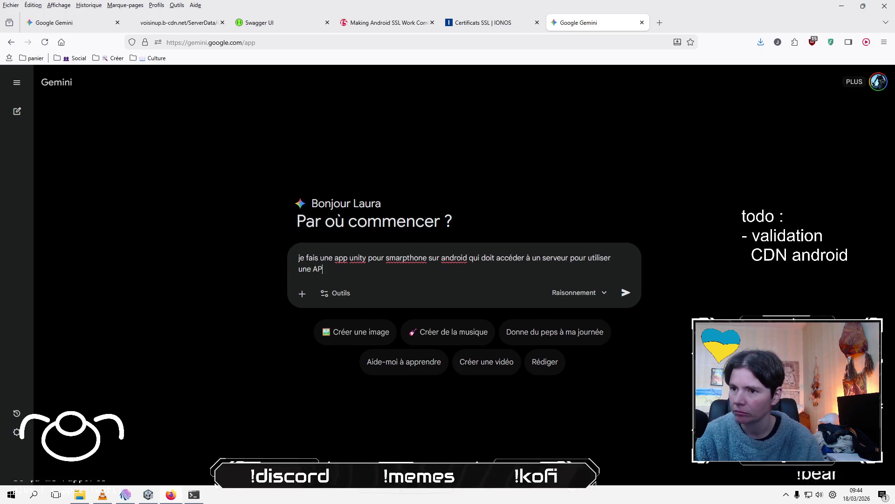
pyautogui.write('me prend des ta')
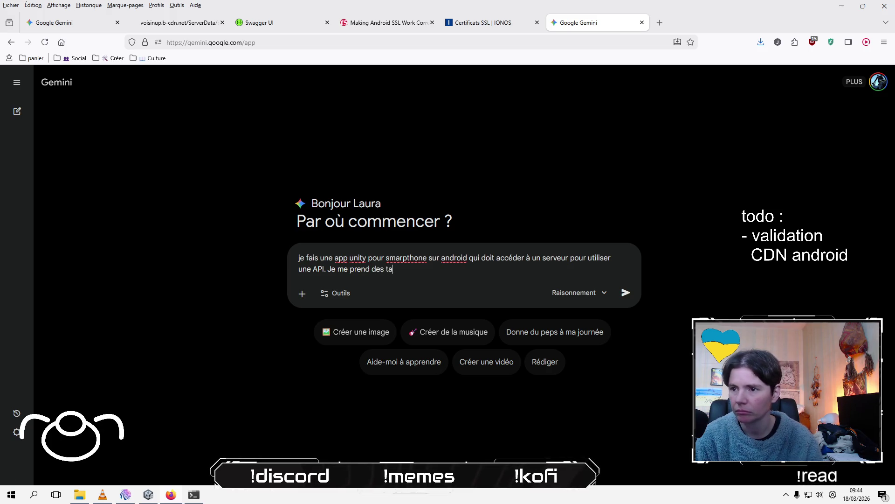
pyautogui.write('oi')
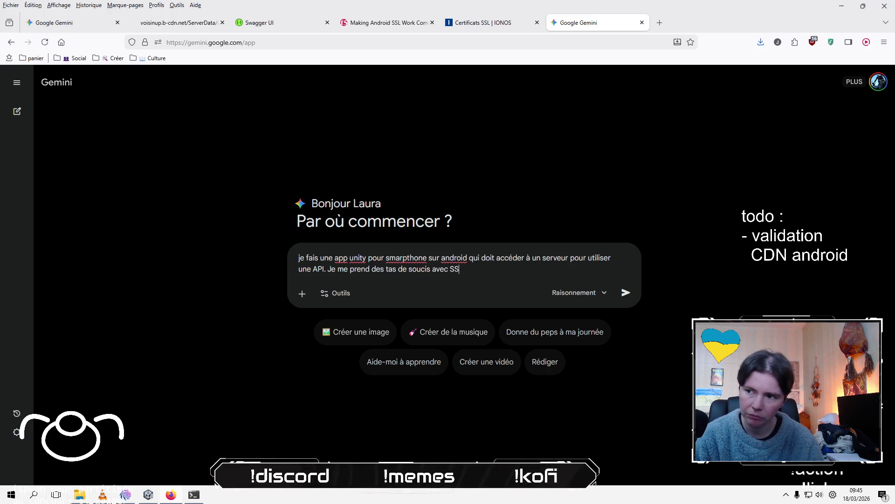
pyautogui.write('t je suspecte que c’est pa')
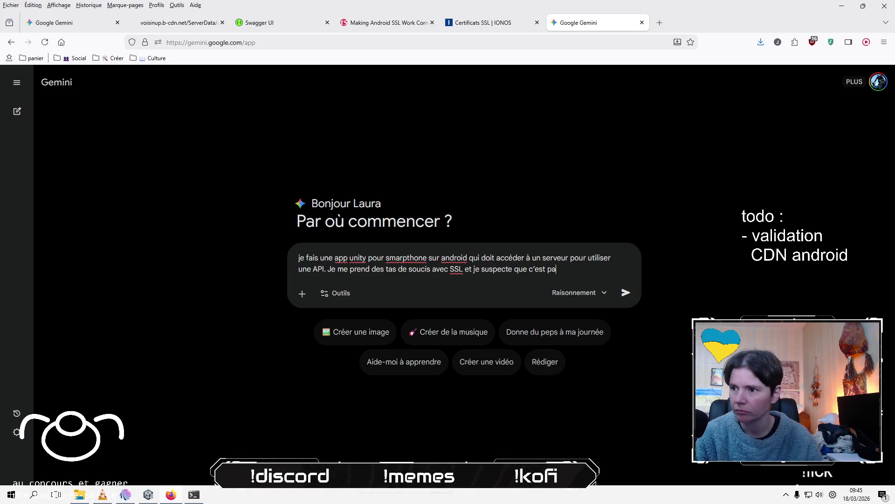
pyautogui.write('rce que ando')
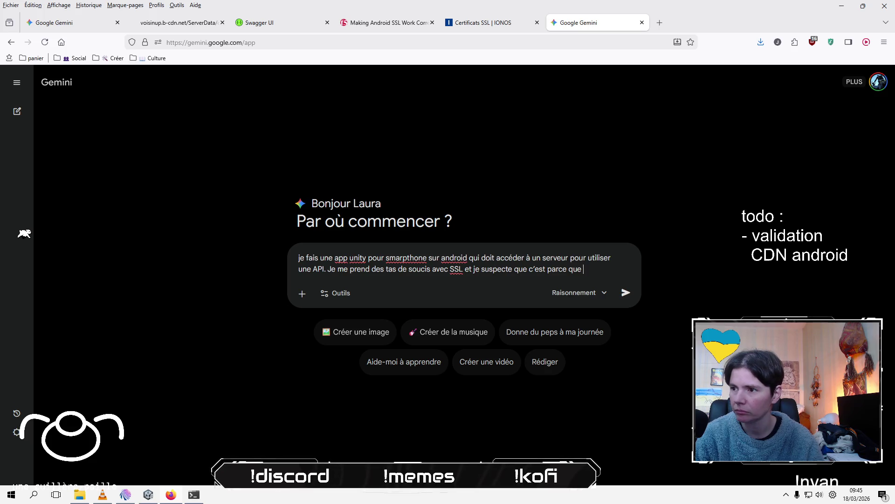
pyautogui.press('BackSpace')
pyautogui.write('r')
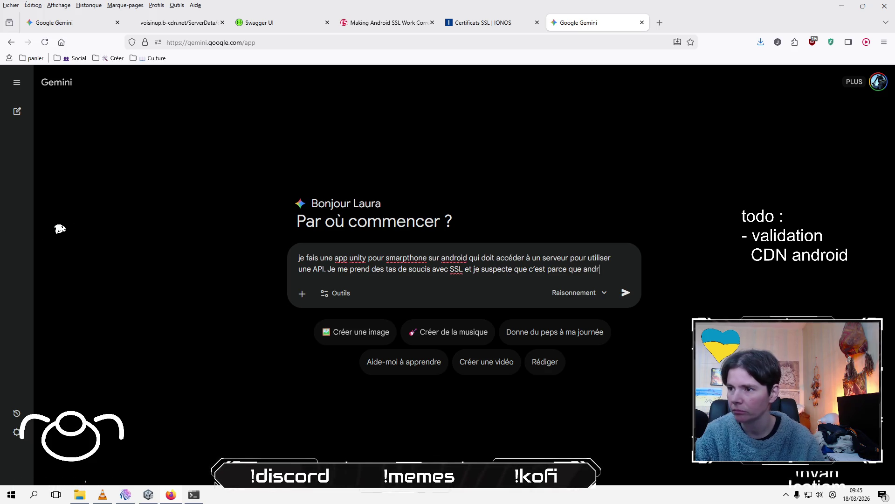
pyautogui.write('oid fait un gros cap')
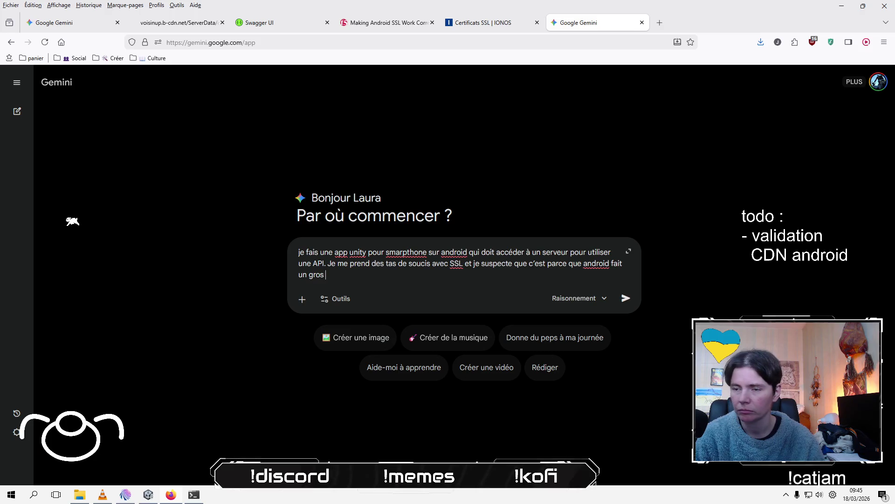
pyautogui.write('ec mon certificat let’s encrytp')
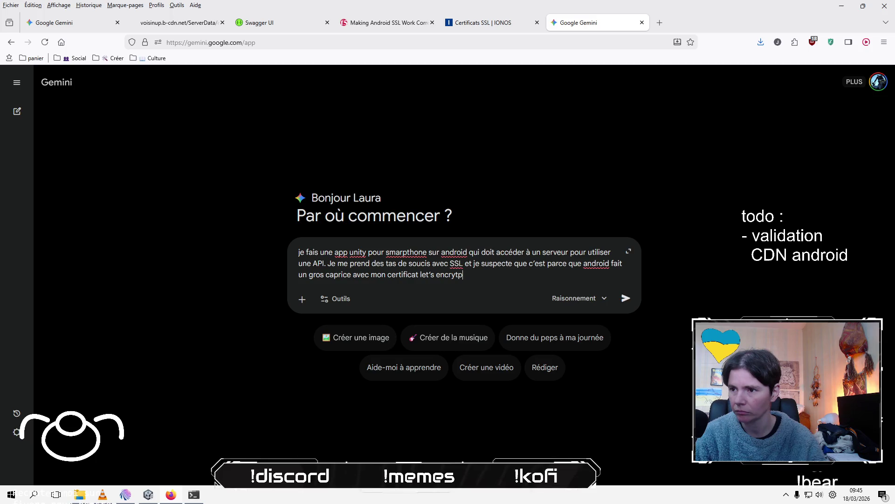
pyautogui.press('BackSpace')
pyautogui.press('BackSpace')
pyautogui.write('pt. ')
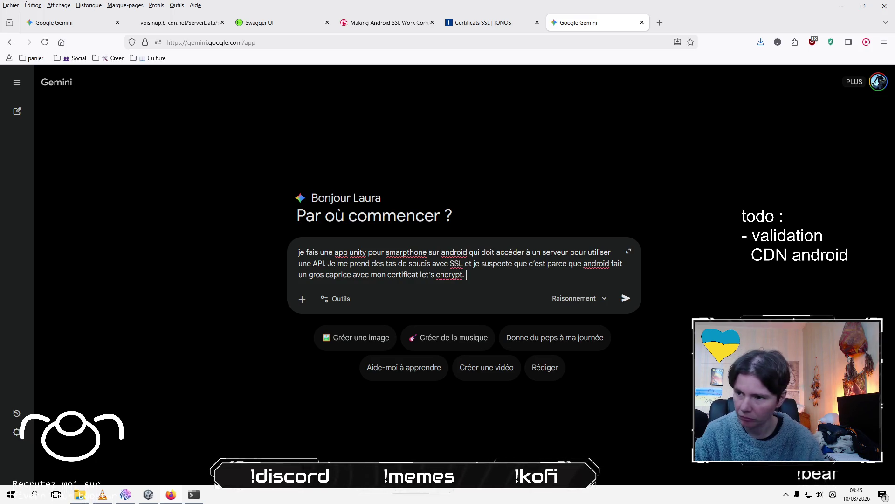
pyautogui.write("Du coup j'ai acheté un cert")
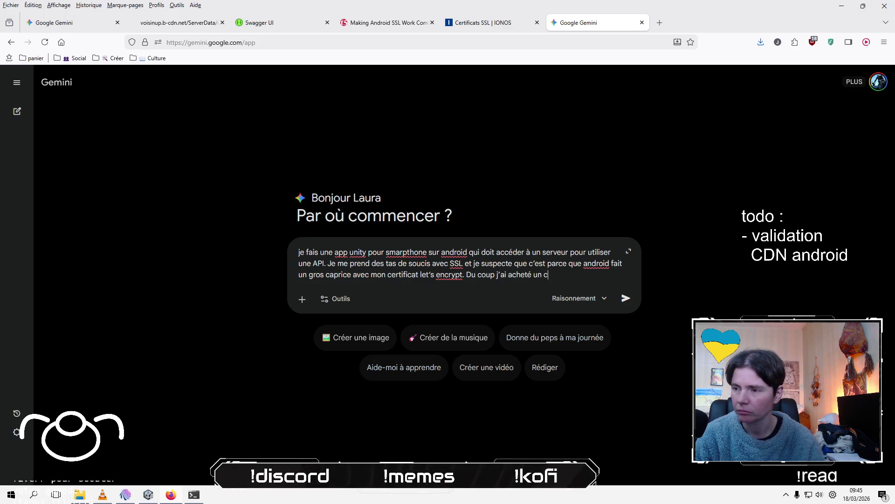
pyautogui.write('ificat')
# Insert an emoji from the Windows emoji panel's emoticons and animals category into the prompt.
pyautogui.press('super+period')
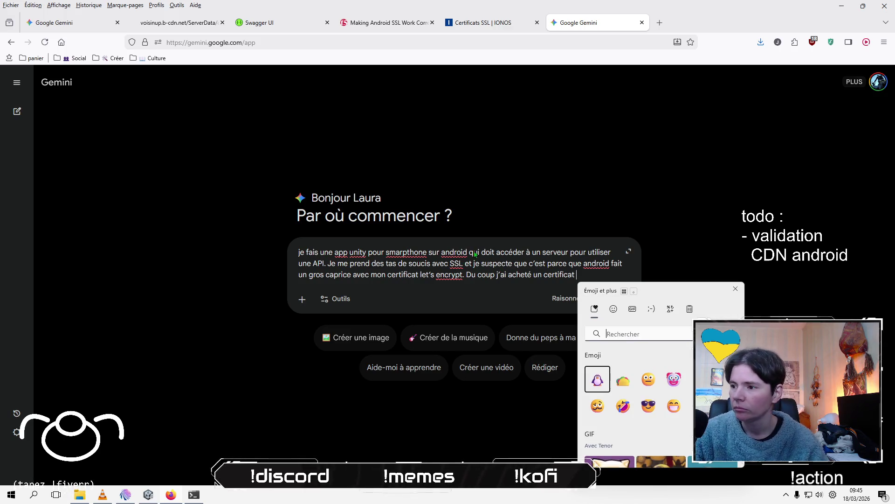
pyautogui.click(613, 310)
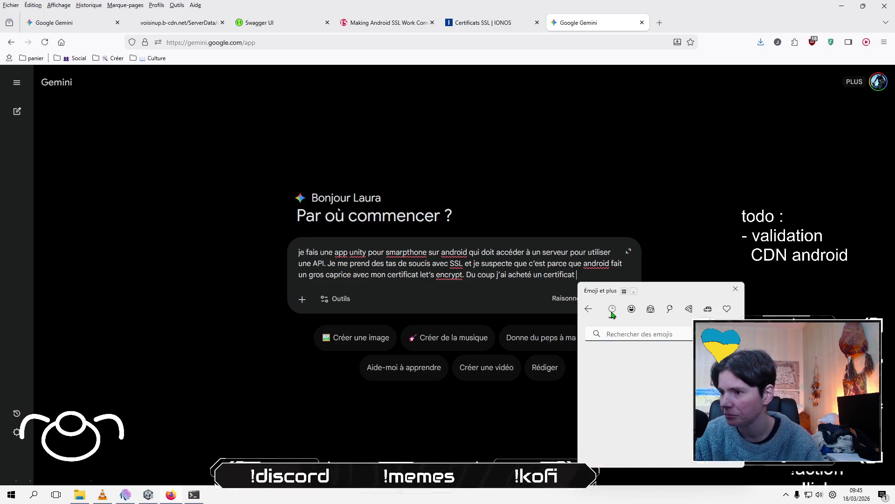
pyautogui.scroll(-2, 676, 387)
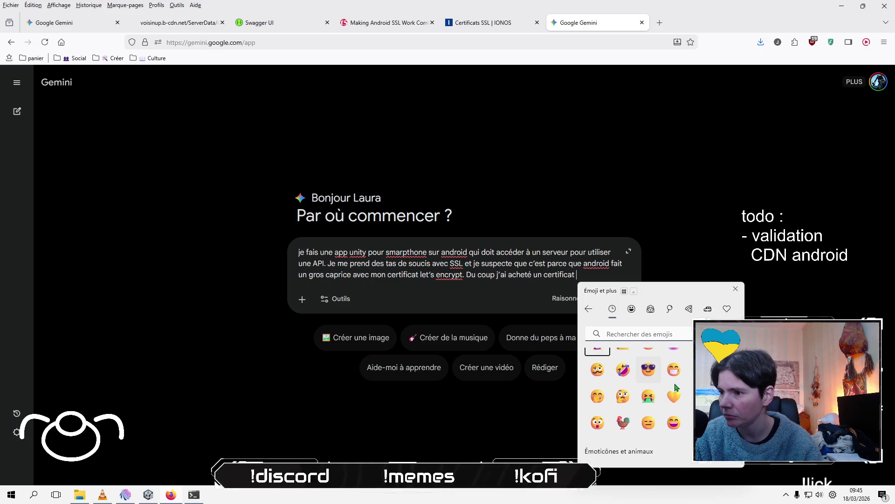
pyautogui.click(631, 309)
pyautogui.scroll(-5, 645, 384)
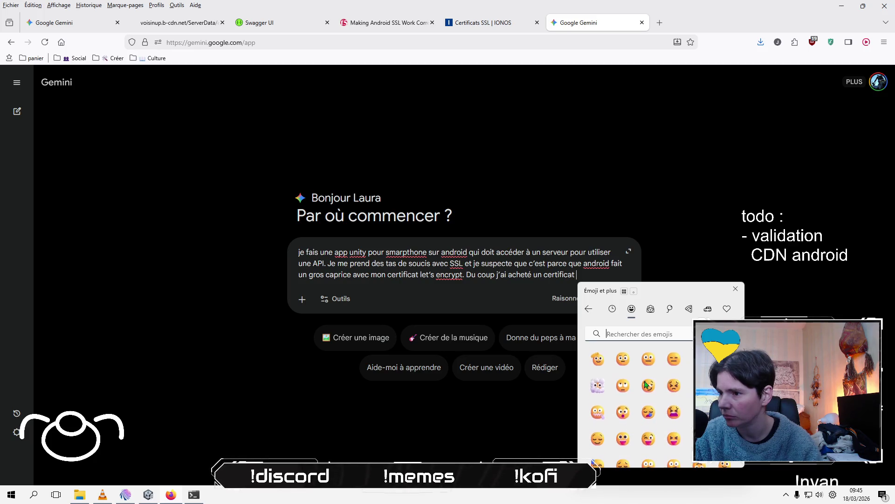
pyautogui.click(607, 274)
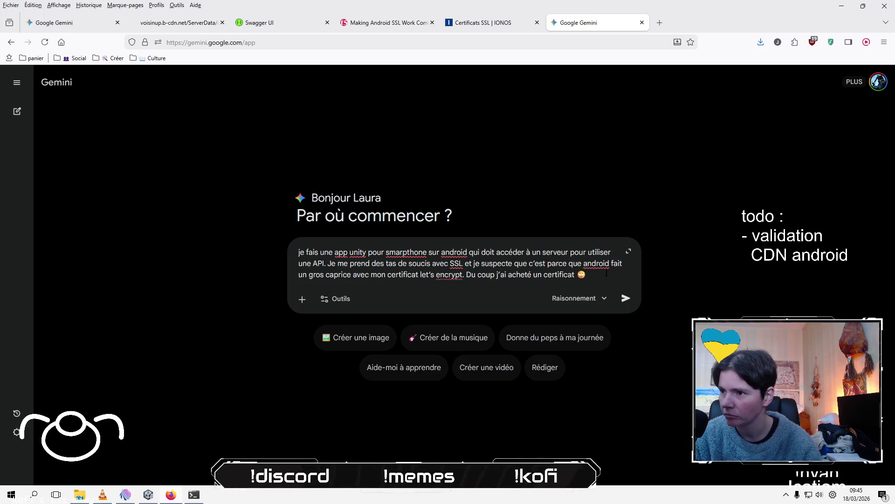
# Finish the prompt by asking Gemini to help modify the code.
pyautogui.write(' et je veux maintenan')
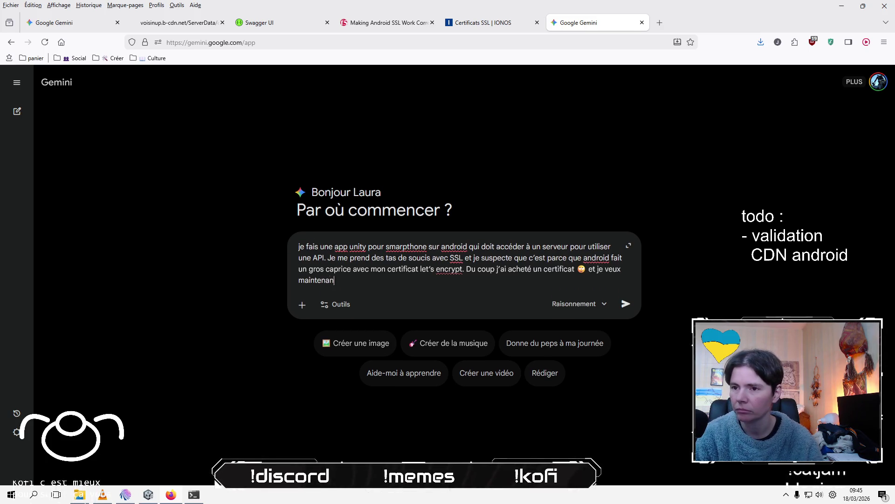
pyautogui.write('de utilise ce ce')
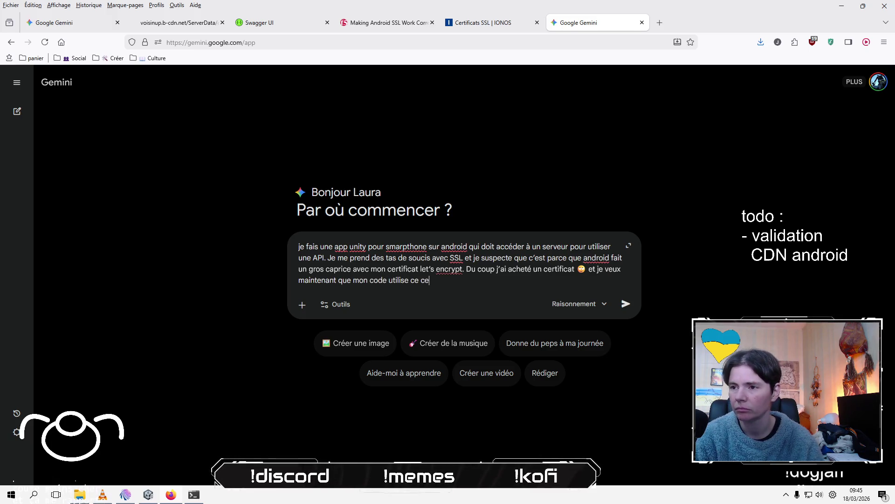
pyautogui.write('ou v')
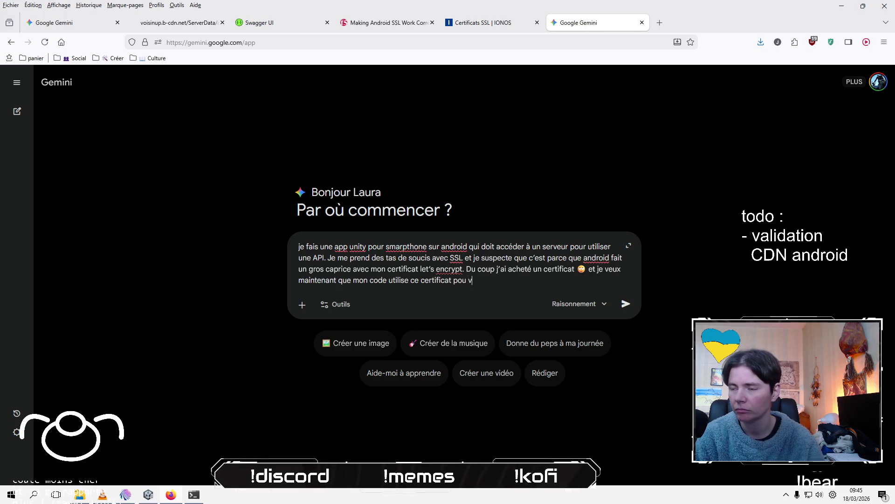
pyautogui.write('alval')
pyautogui.write('ection et qu’android ar')
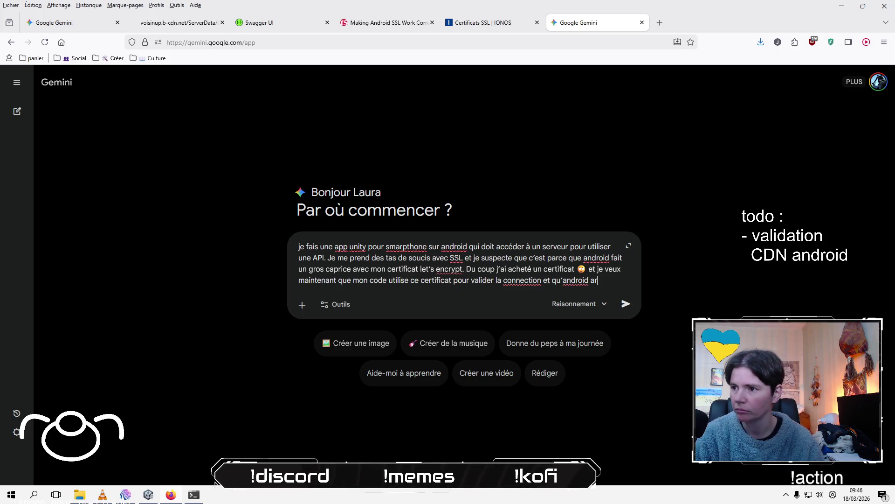
pyautogui.write('rete de raler. Tu p')
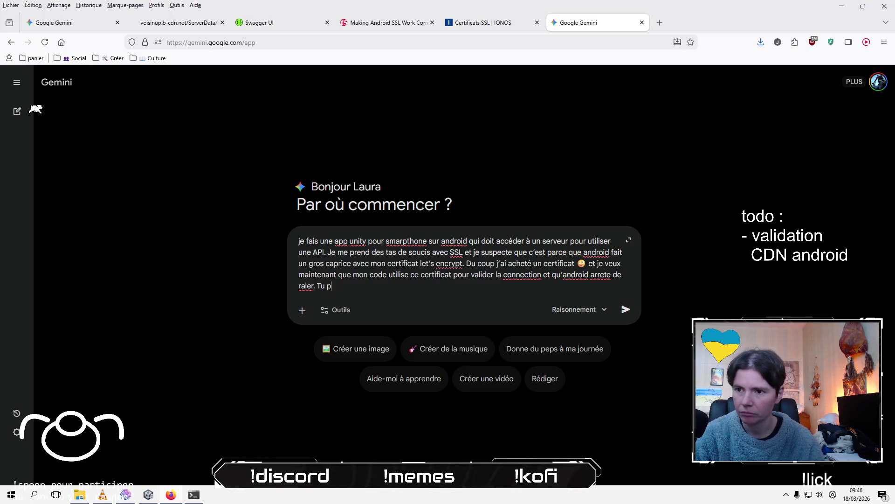
pyautogui.write("m'aider »")
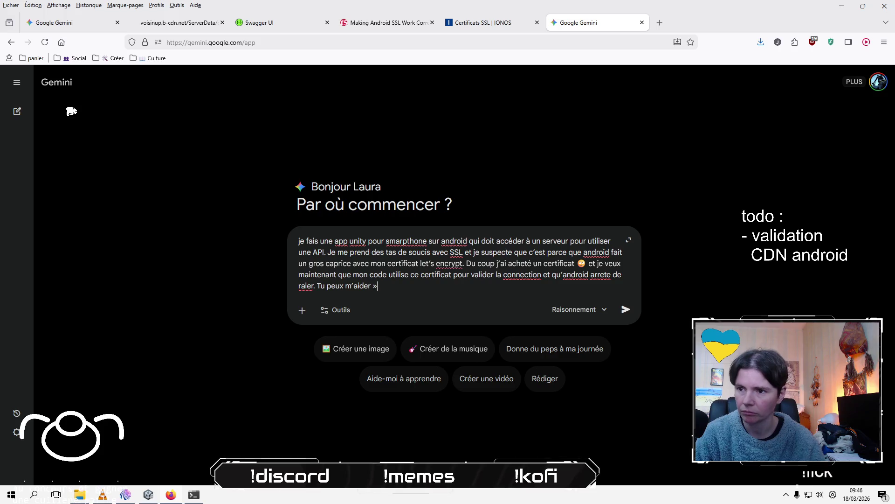
pyautogui.write('à modifier')
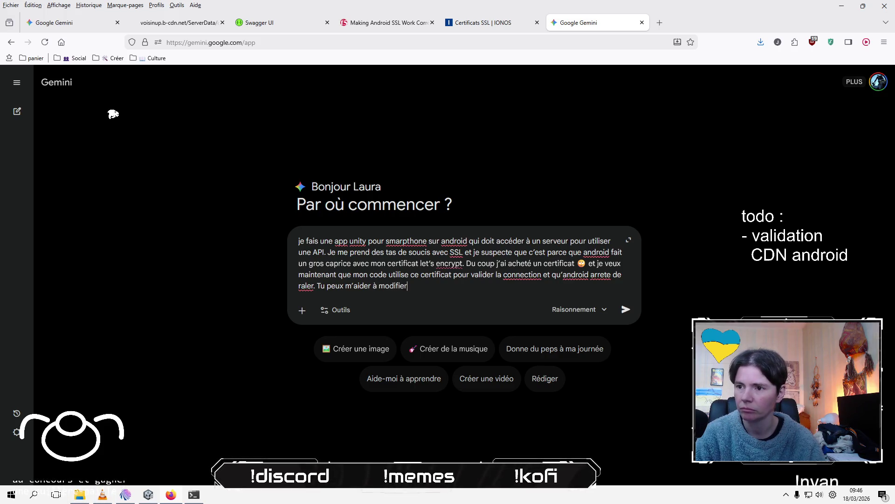
pyautogui.write(' moe ?')
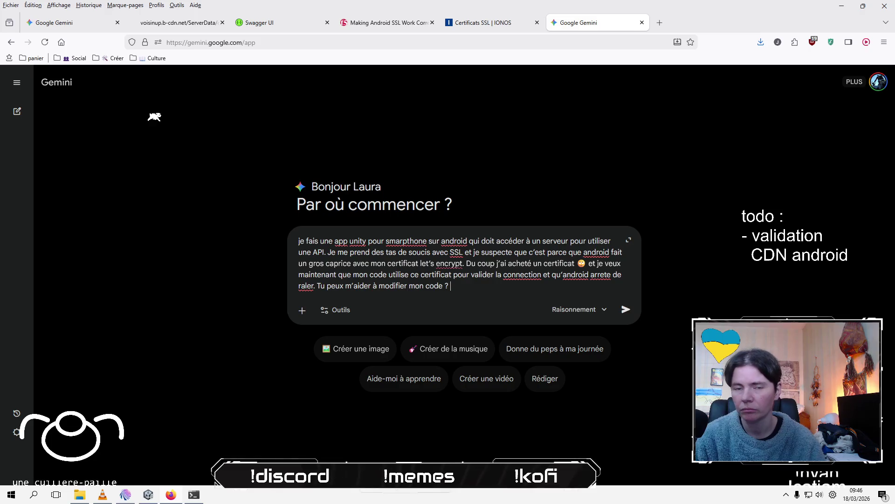
pyautogui.hotkey('shift', 'Return')
pyautogui.hotkey('alt', 'Tab')
pyautogui.hotkey('alt', 'Tab')
pyautogui.hotkey('alt', 'Tab')
pyautogui.hotkey('alt', 'Tab')
pyautogui.hotkey('alt', 'Tab')
pyautogui.hotkey('alt', 'Tab')
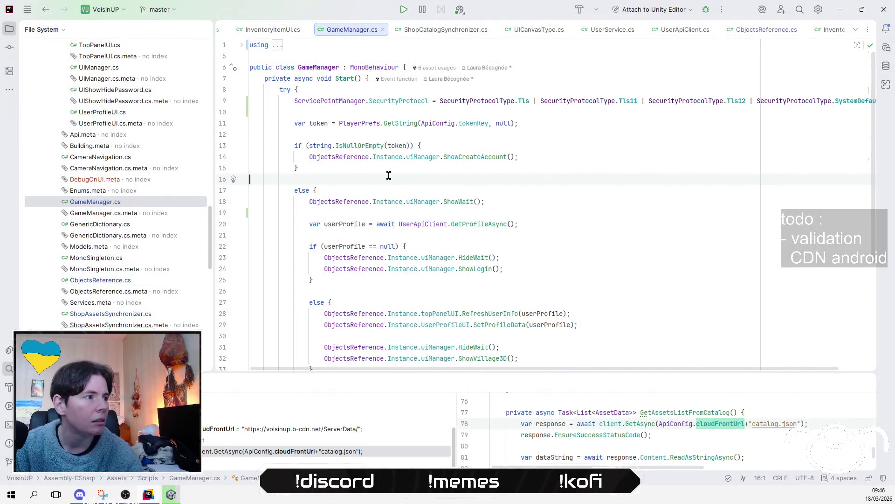
# Open ApiCore.cs from Scripts/Api in Rider and drag it onto the Gemini prompt as an attachment.
pyautogui.scroll(5, 100, 212)
pyautogui.scroll(5, 100, 212)
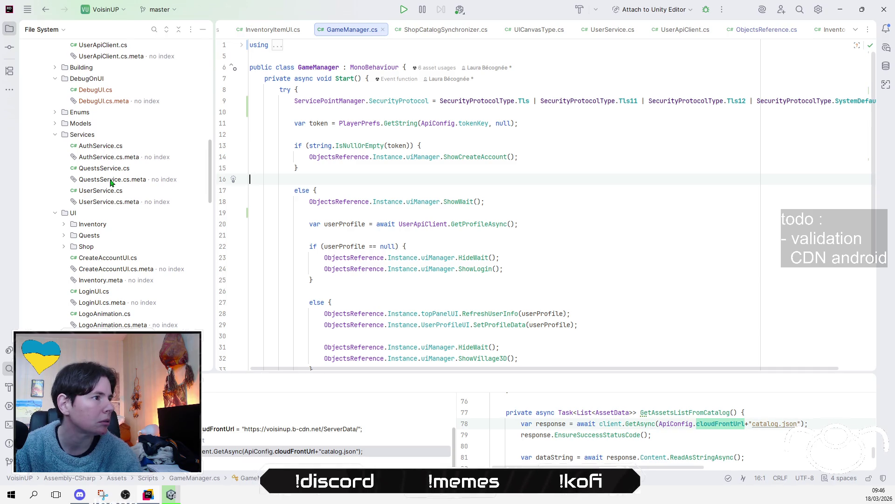
pyautogui.scroll(4, 107, 150)
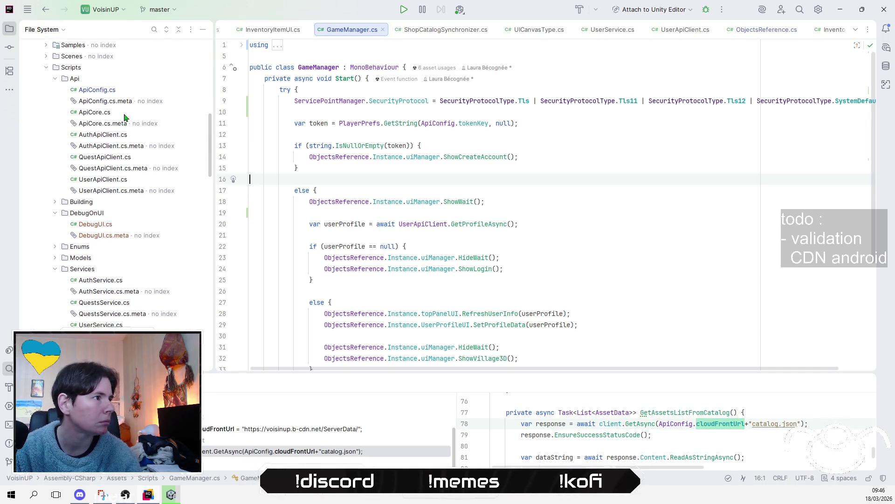
pyautogui.doubleClick(124, 113)
pyautogui.click(600, 197)
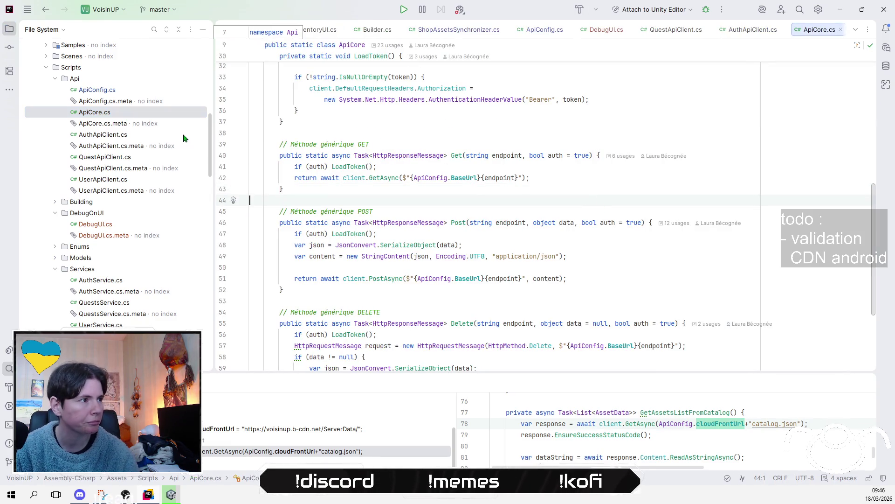
pyautogui.moveTo(94, 112)
pyautogui.mouseDown()
pyautogui.moveTo(438, 326)
pyautogui.moveTo(433, 317)
pyautogui.mouseUp()
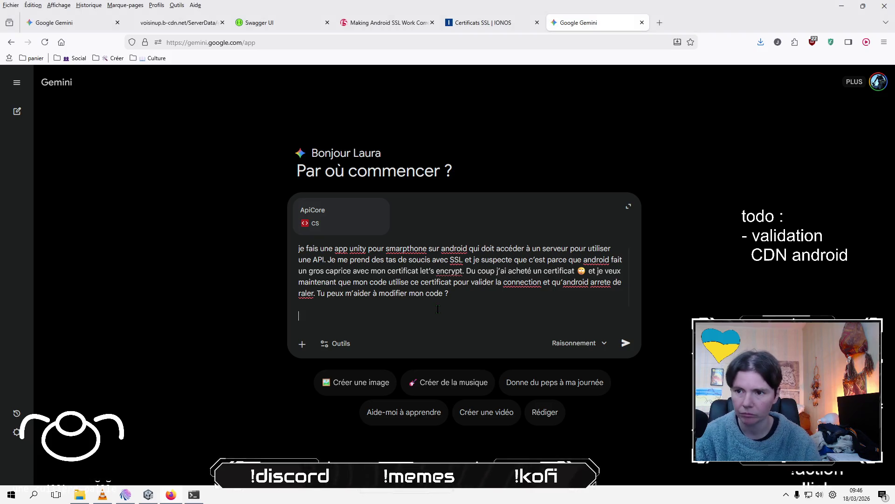
# Add a line noting ApiCore is attached and submit the SSL question to Gemini.
pyautogui.write('voicien pi')
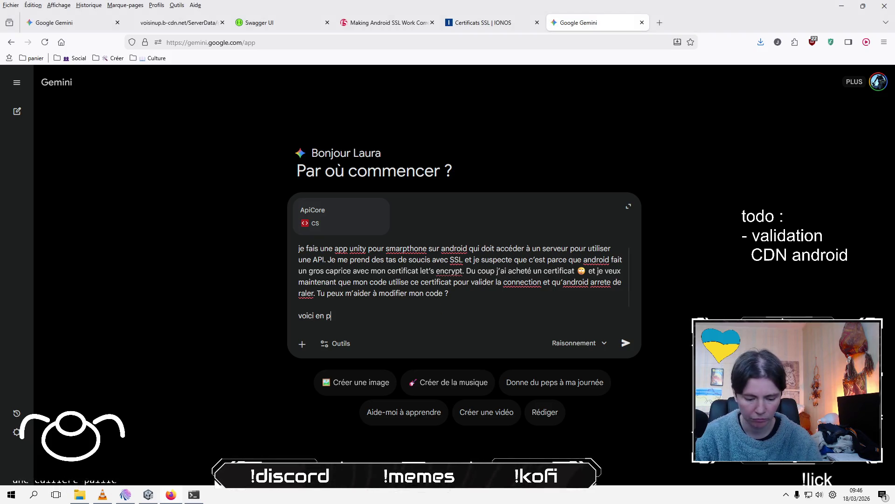
pyautogui.write('èce joi')
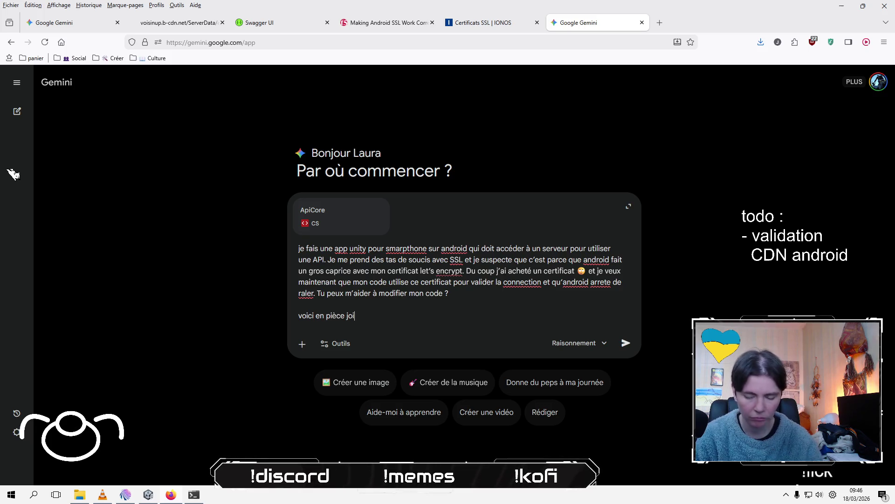
pyautogui.write('mon APiC')
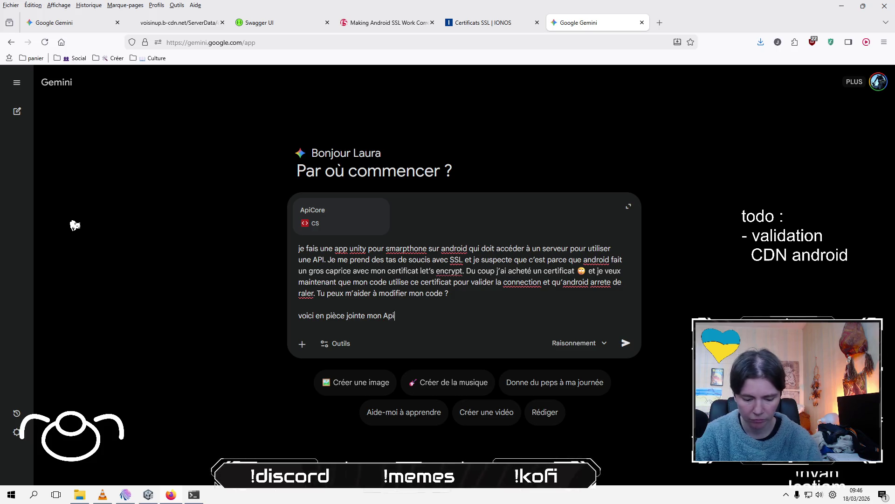
pyautogui.write('Core')
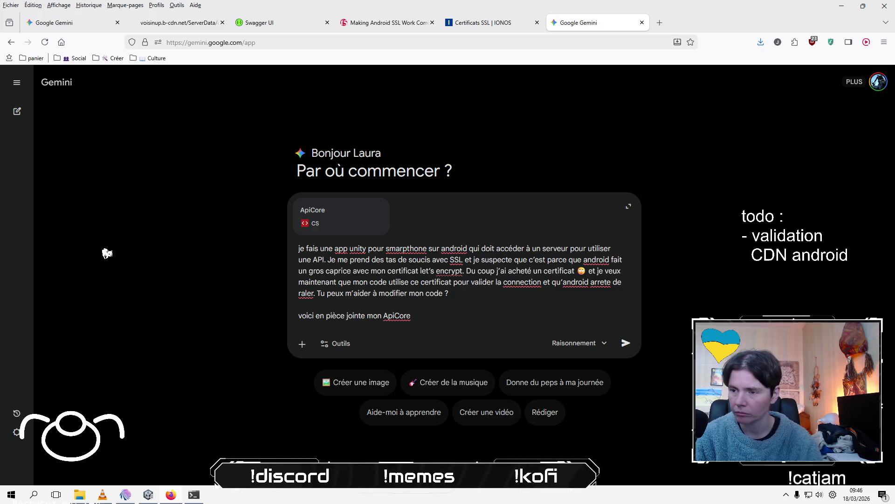
pyautogui.press('Return')
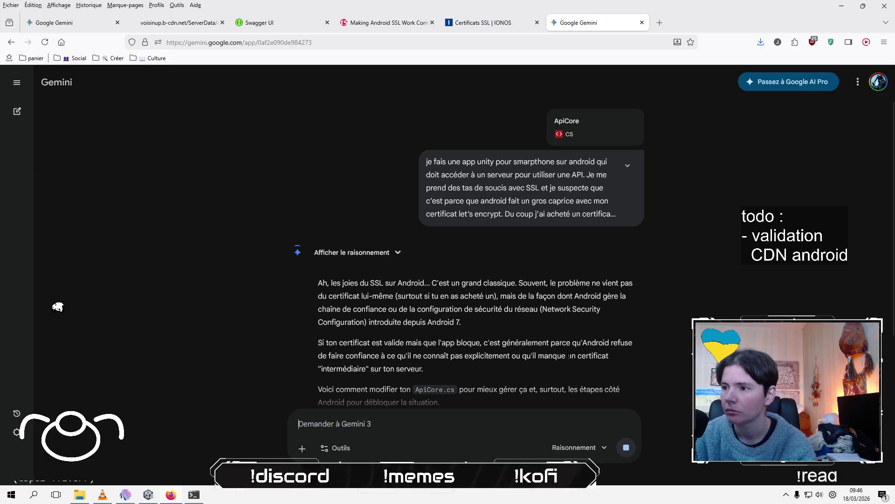
pyautogui.scroll(-1, 234, 292)
pyautogui.scroll(-2, 234, 292)
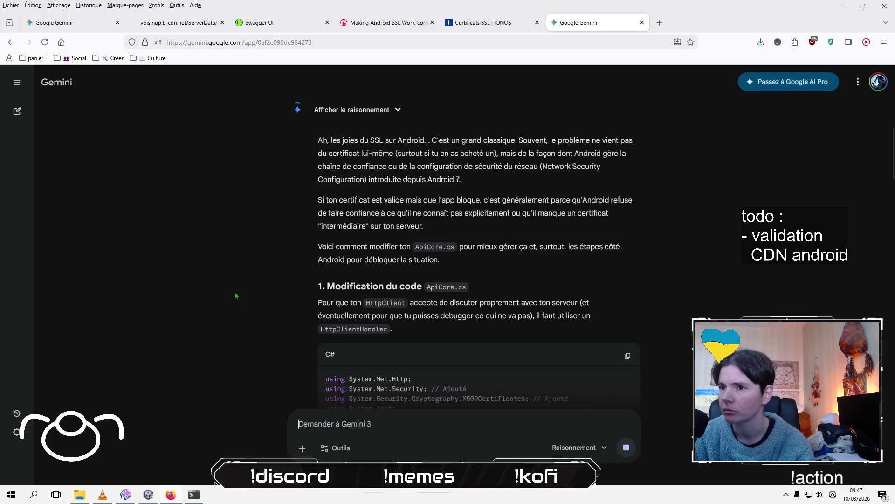
pyautogui.scroll(-1, 234, 292)
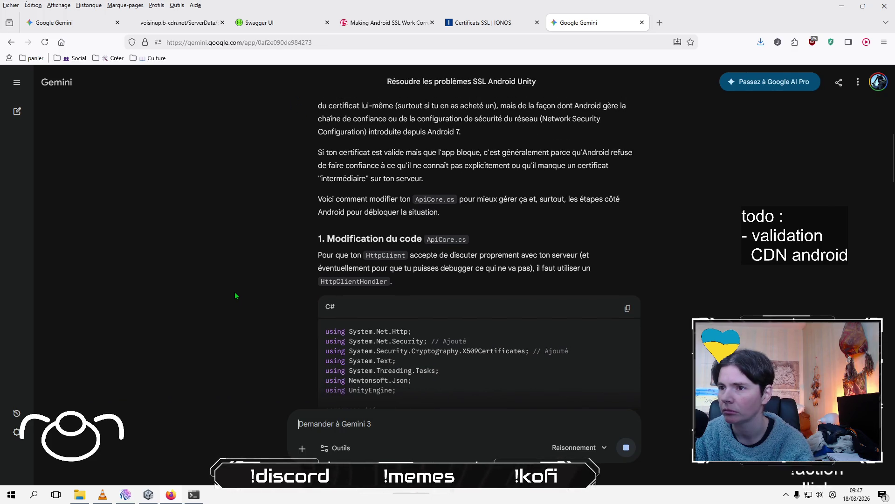
pyautogui.scroll(-4, 235, 295)
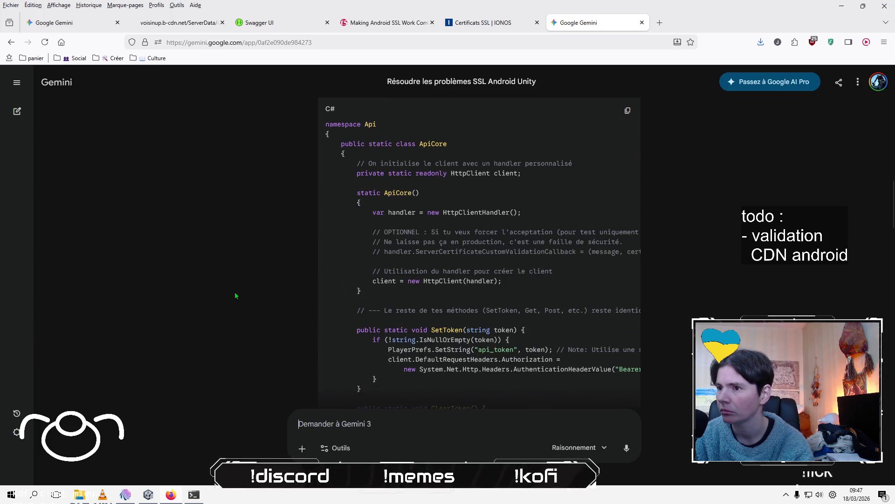
pyautogui.scroll(-1, 235, 294)
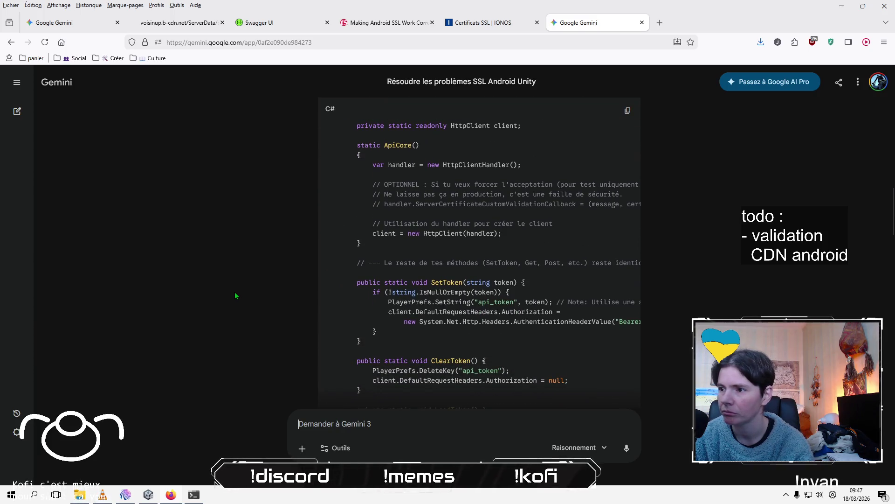
pyautogui.scroll(-1, 235, 295)
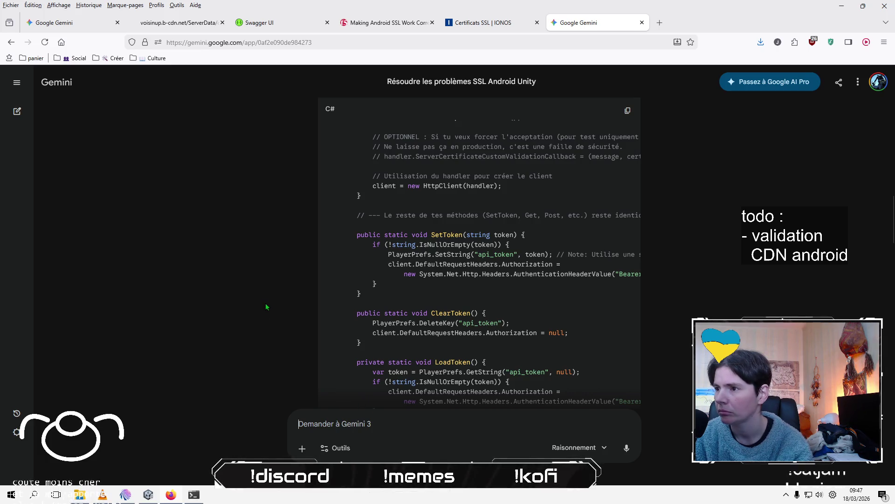
pyautogui.scroll(-1, 266, 304)
pyautogui.scroll(2, 266, 306)
pyautogui.scroll(-6, 438, 215)
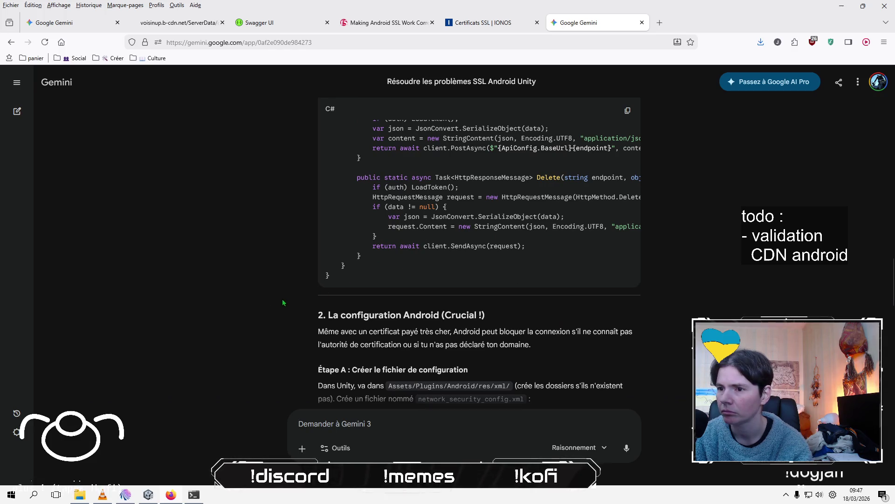
pyautogui.moveTo(389, 285)
pyautogui.mouseDown()
pyautogui.moveTo(499, 285)
pyautogui.moveTo(524, 276)
pyautogui.mouseUp()
pyautogui.scroll(3, 237, 317)
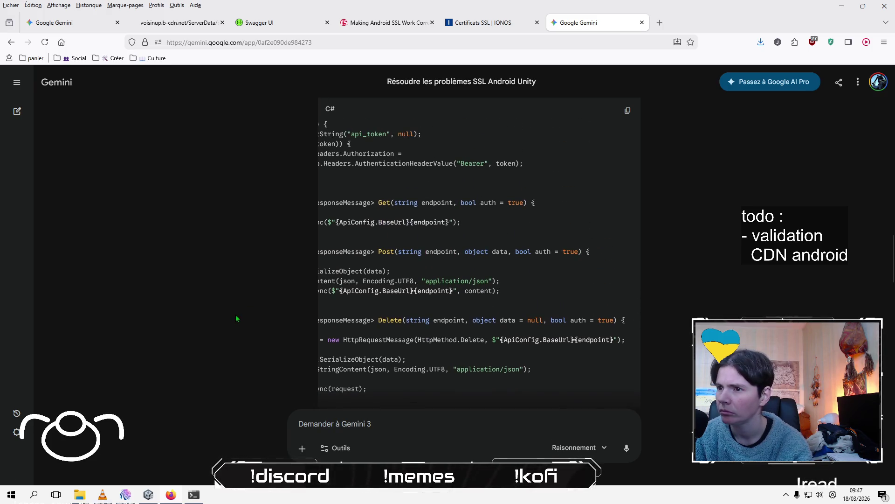
pyautogui.scroll(2, 236, 315)
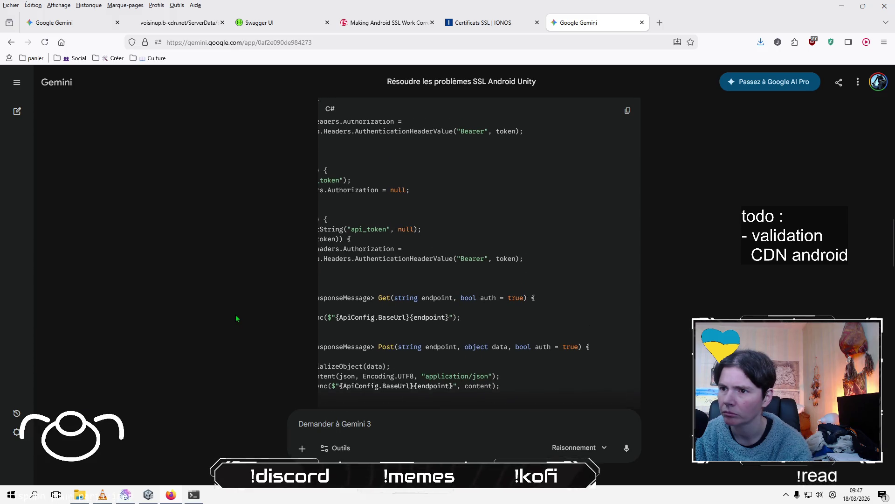
pyautogui.scroll(3, 237, 318)
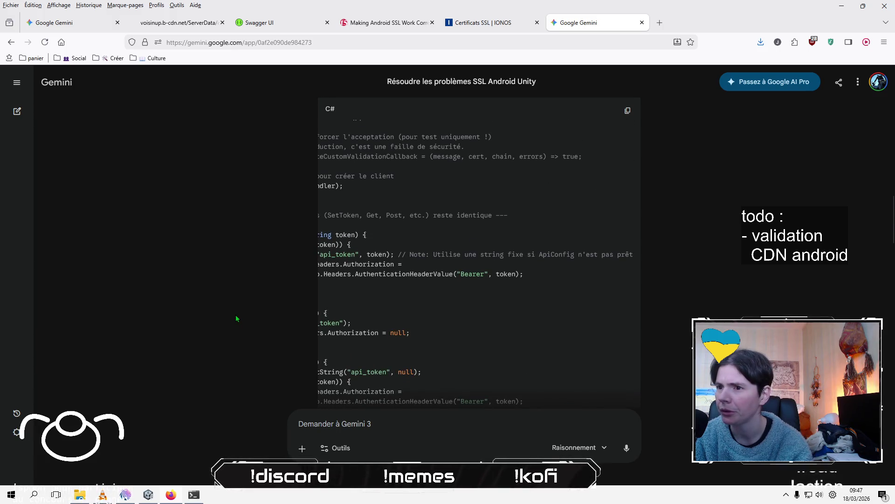
pyautogui.scroll(2, 238, 318)
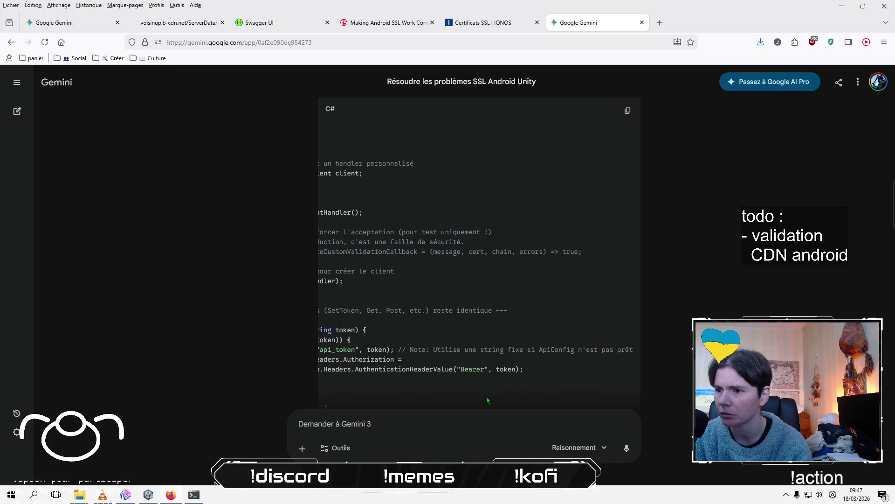
pyautogui.scroll(-5, 401, 334)
pyautogui.scroll(5, 415, 329)
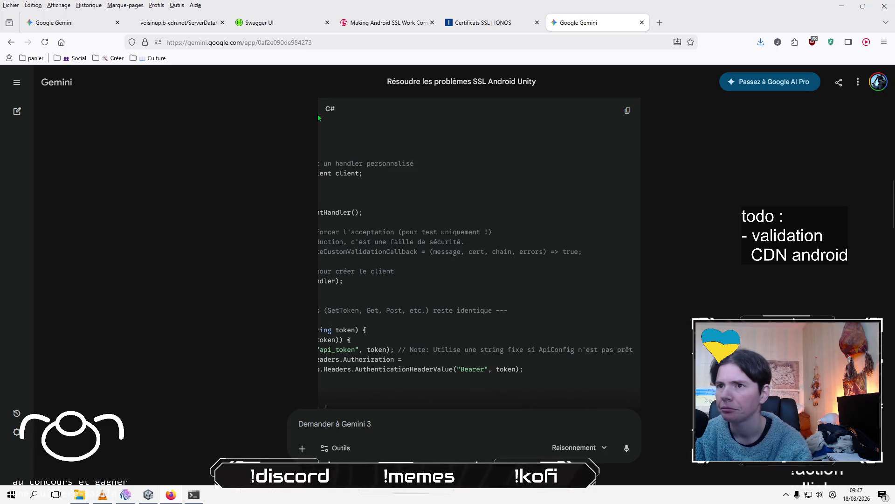
pyautogui.scroll(-10, 429, 277)
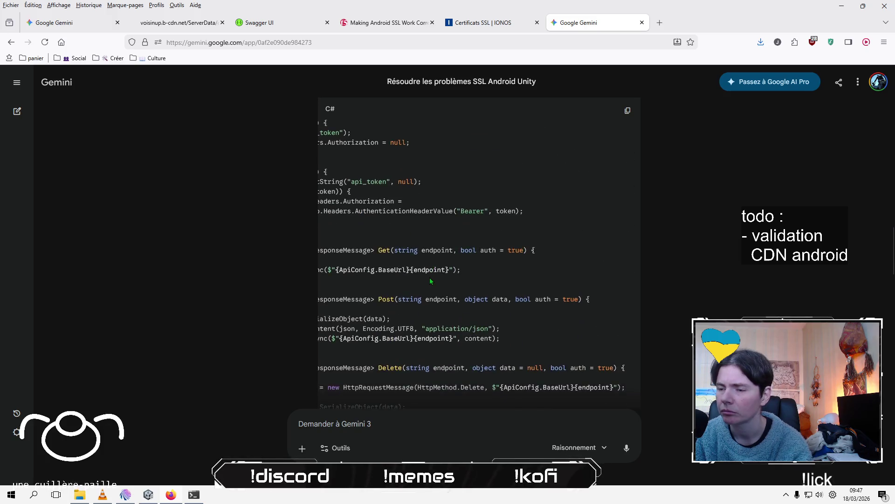
pyautogui.scroll(-2, 429, 278)
pyautogui.scroll(-2, 255, 310)
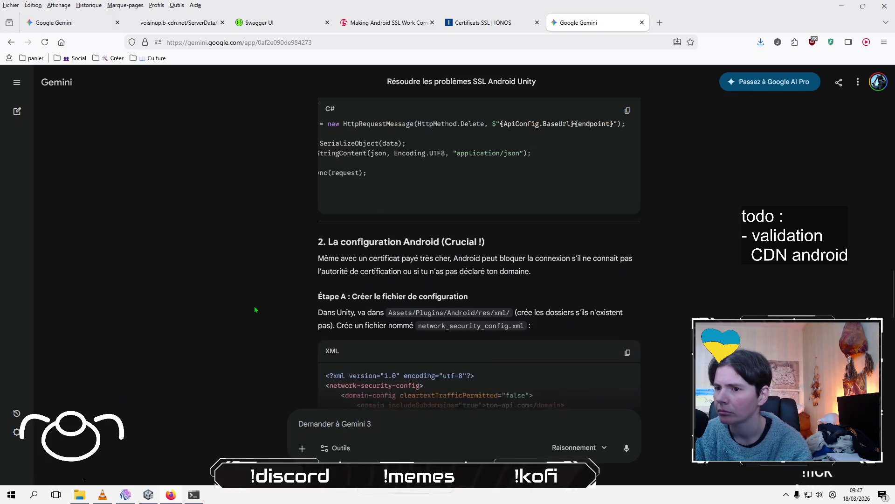
pyautogui.scroll(-1, 255, 309)
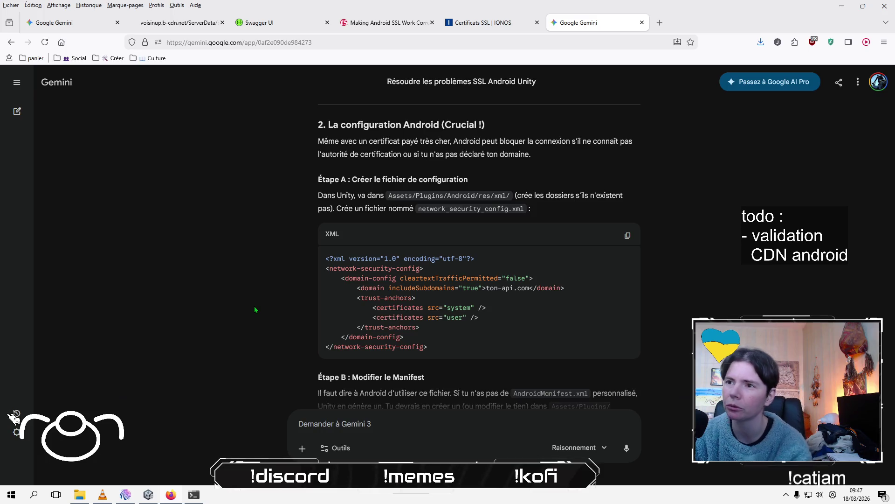
pyautogui.scroll(-2, 255, 309)
pyautogui.scroll(5, 255, 309)
pyautogui.scroll(2, 254, 308)
pyautogui.scroll(2, 255, 309)
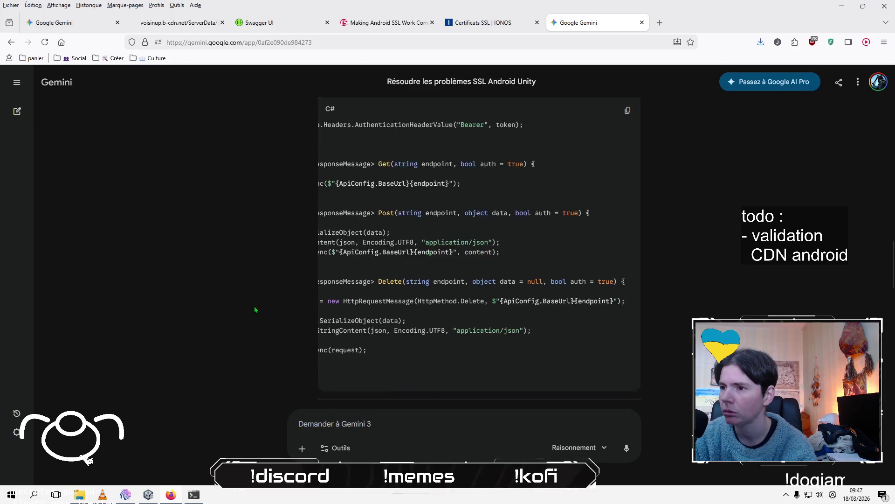
pyautogui.moveTo(255, 310); pyautogui.dragTo(295, 334)
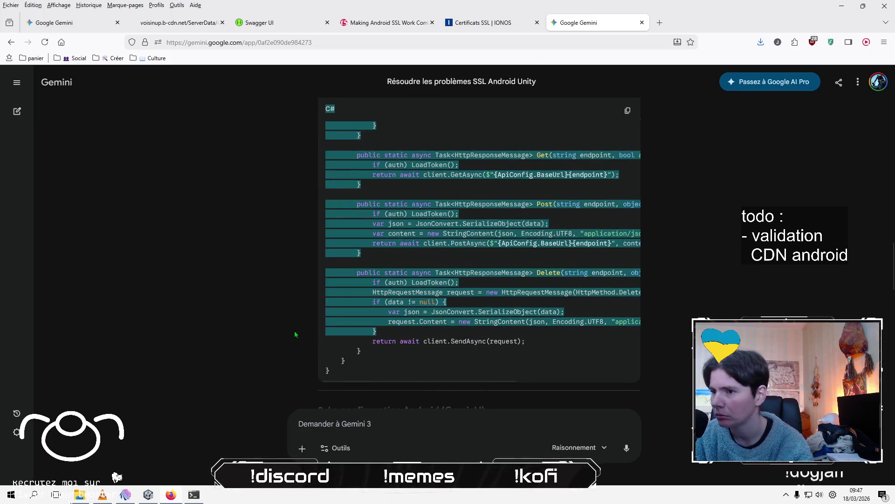
pyautogui.click(295, 334)
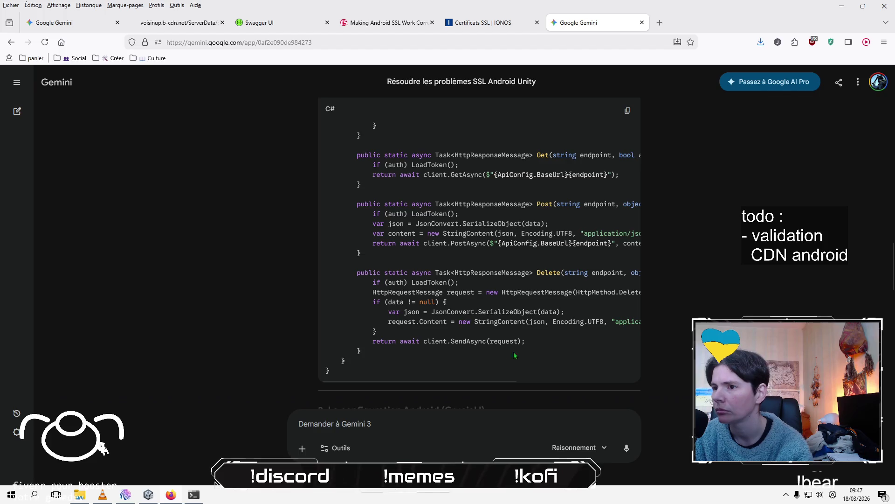
pyautogui.moveTo(471, 379); pyautogui.dragTo(494, 374)
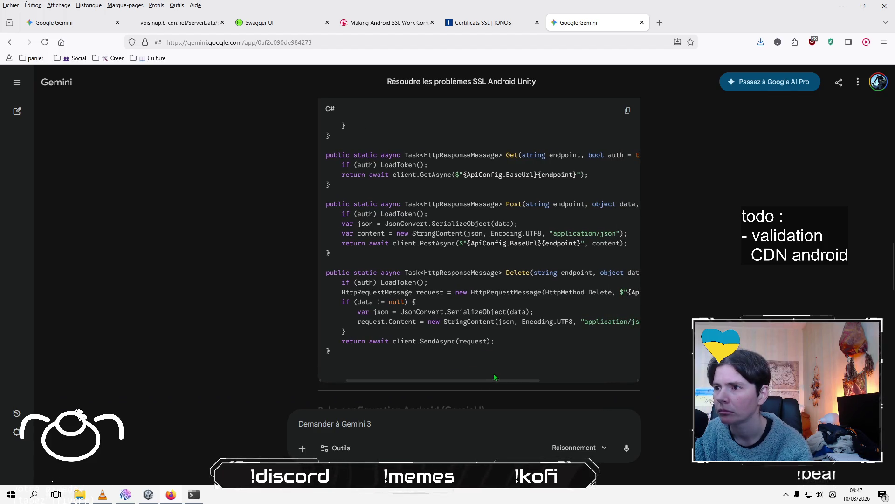
pyautogui.scroll(10, 533, 329)
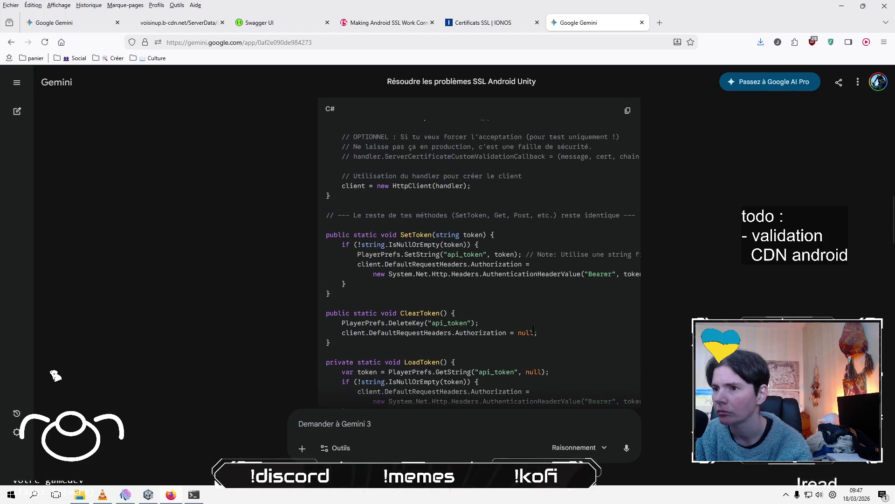
pyautogui.scroll(5, 534, 330)
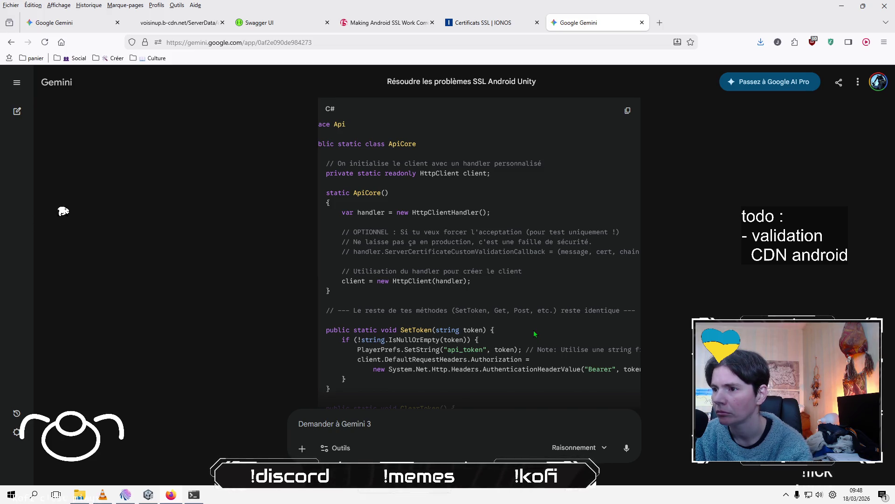
pyautogui.scroll(5, 534, 331)
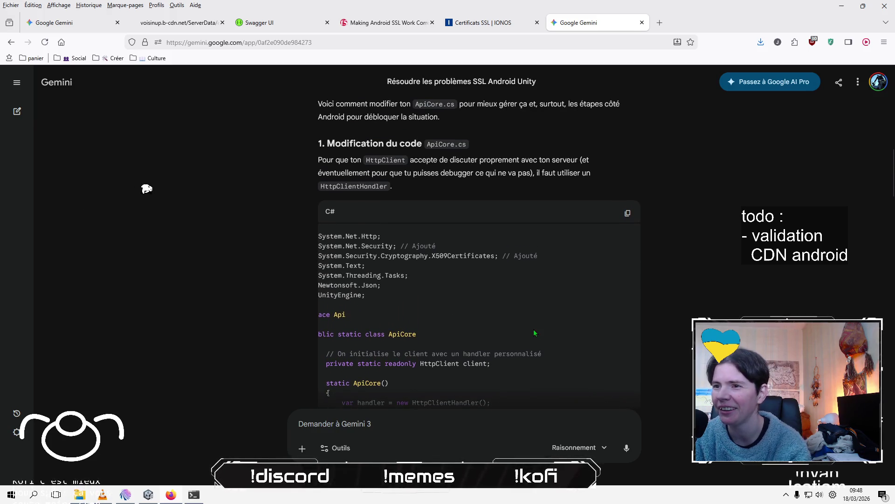
pyautogui.moveTo(506, 252)
pyautogui.mouseDown()
pyautogui.moveTo(332, 255)
pyautogui.moveTo(322, 173)
pyautogui.moveTo(334, 257)
pyautogui.mouseUp()
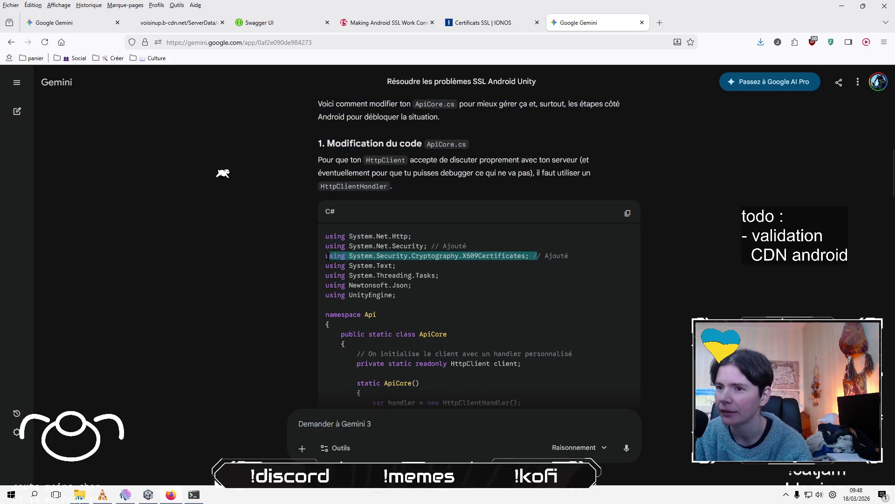
pyautogui.moveTo(531, 255); pyautogui.dragTo(325, 256)
pyautogui.scroll(-3, 513, 289)
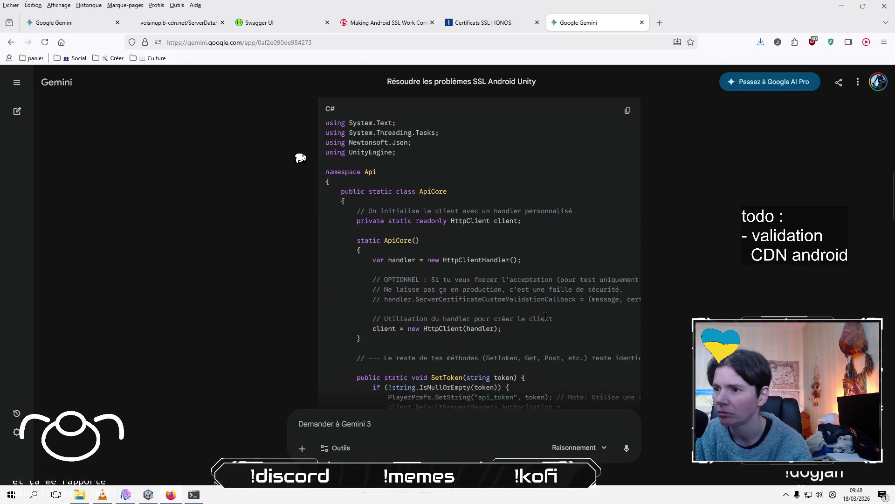
pyautogui.scroll(-2, 569, 326)
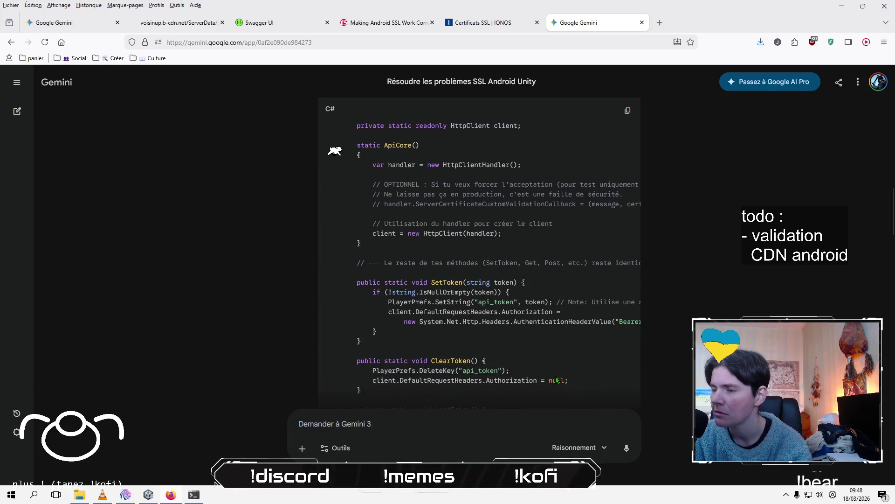
pyautogui.scroll(-1, 564, 348)
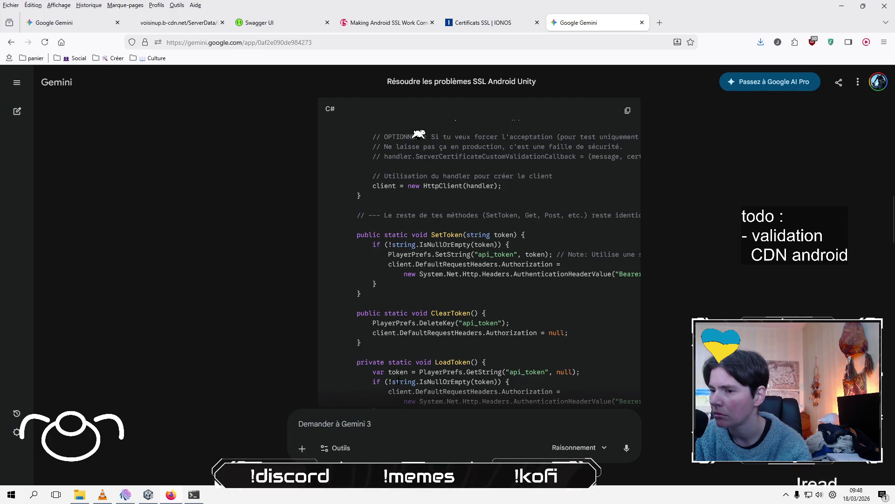
pyautogui.scroll(-3, 600, 331)
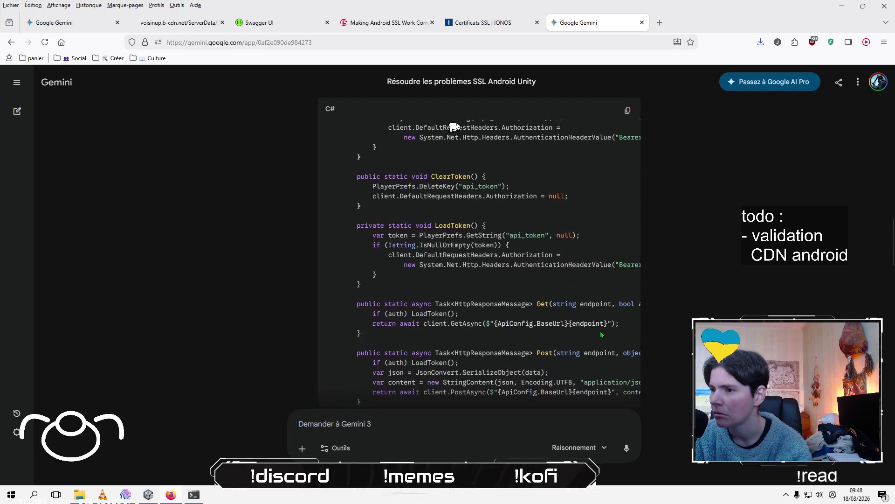
pyautogui.scroll(-4, 600, 331)
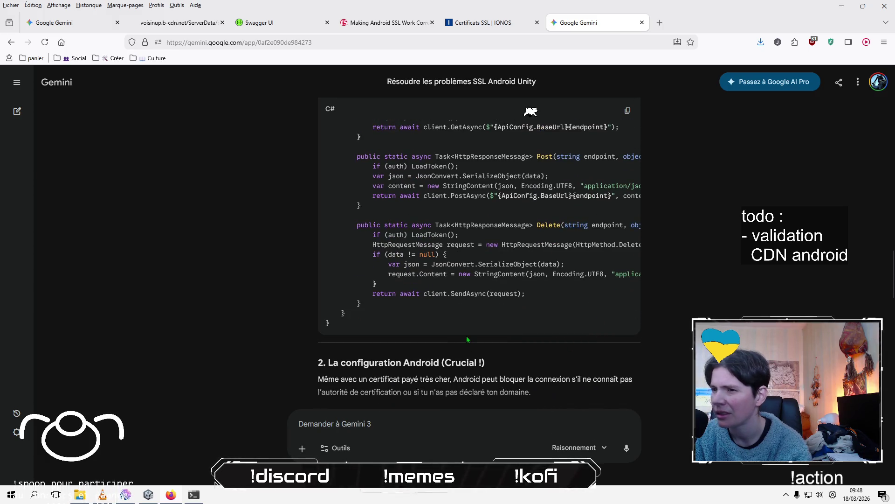
pyautogui.scroll(-4, 222, 339)
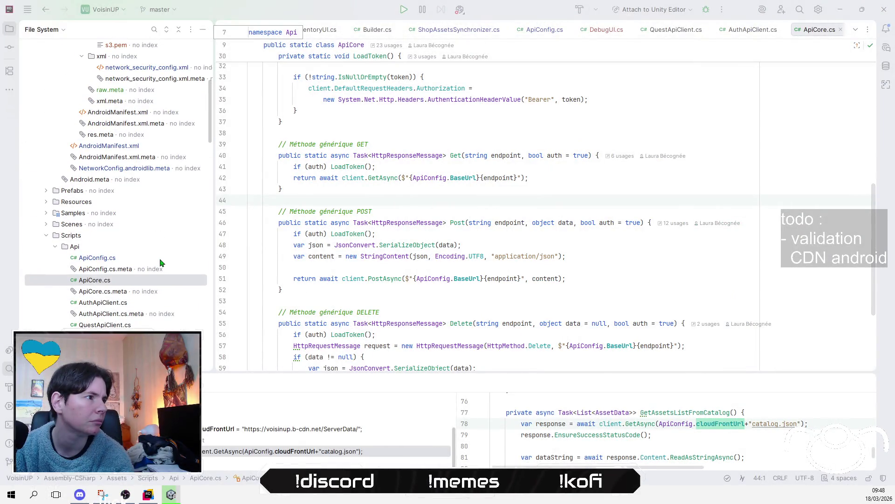
# Open network_security_config.xml under Plugins/Android/NetworkConfig.androidlib/res/xml and inspect its s3 and api_voisinup certificate lines.
pyautogui.scroll(3, 160, 262)
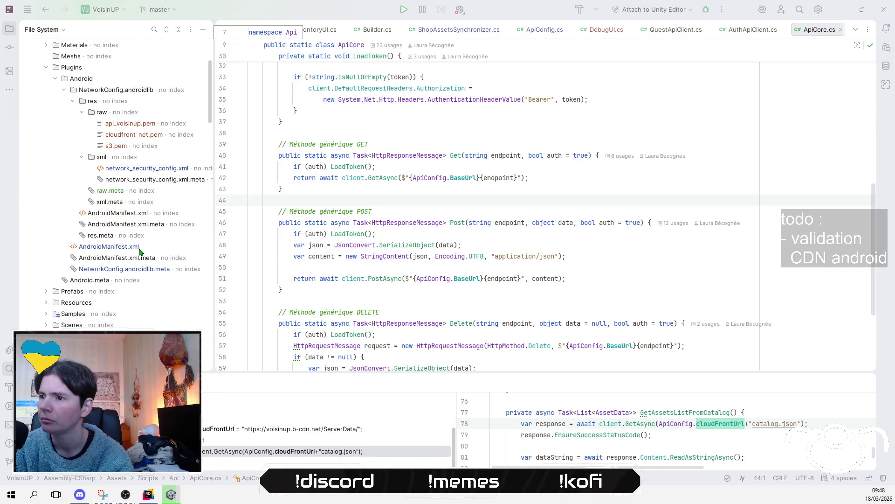
pyautogui.scroll(1, 139, 252)
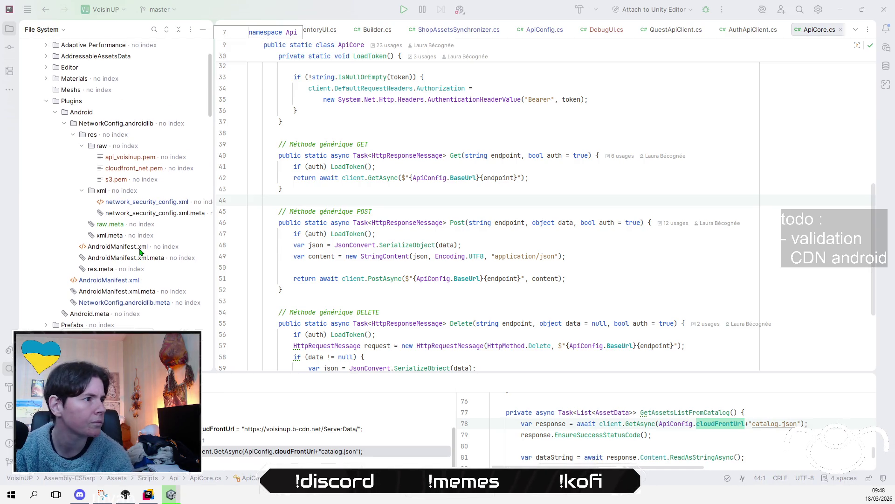
pyautogui.doubleClick(169, 203)
pyautogui.moveTo(347, 213); pyautogui.dragTo(244, 49)
pyautogui.rightClick(445, 90)
pyautogui.press('Escape')
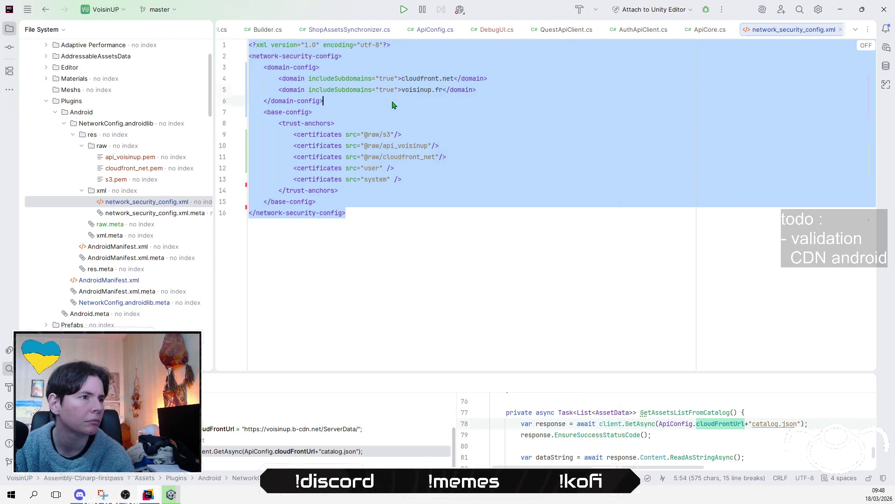
pyautogui.click(476, 133)
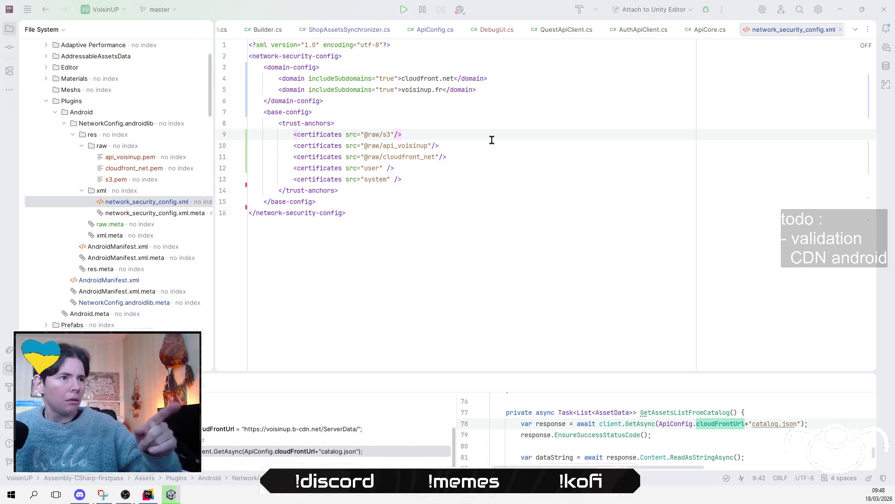
pyautogui.click(488, 142)
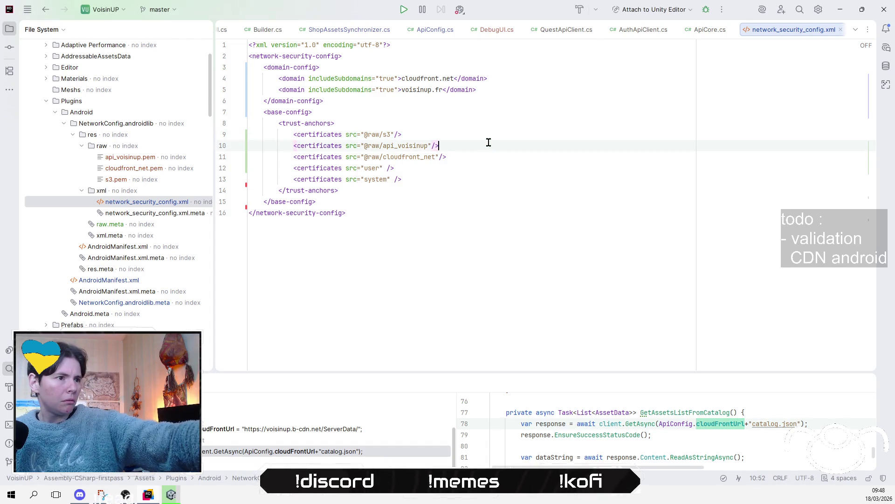
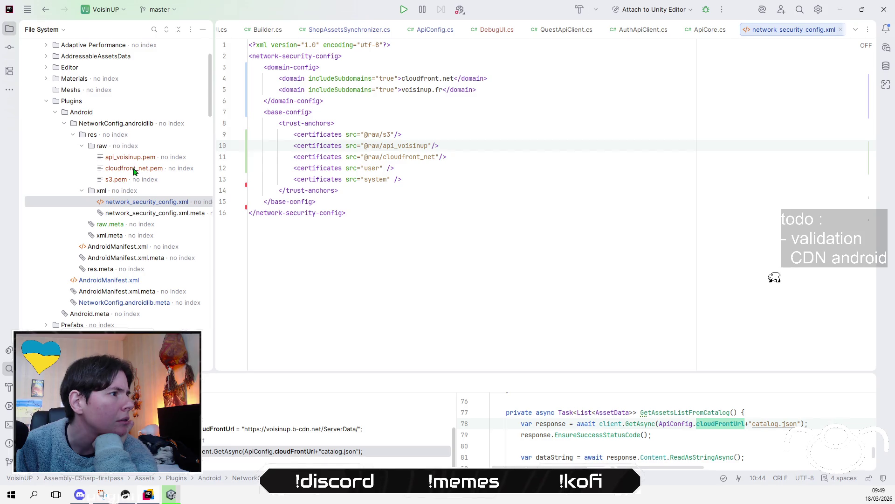
# Check the raw certificates folder and network_security_config.xml in Rider, then switch to File Explorer.
pyautogui.click(105, 147)
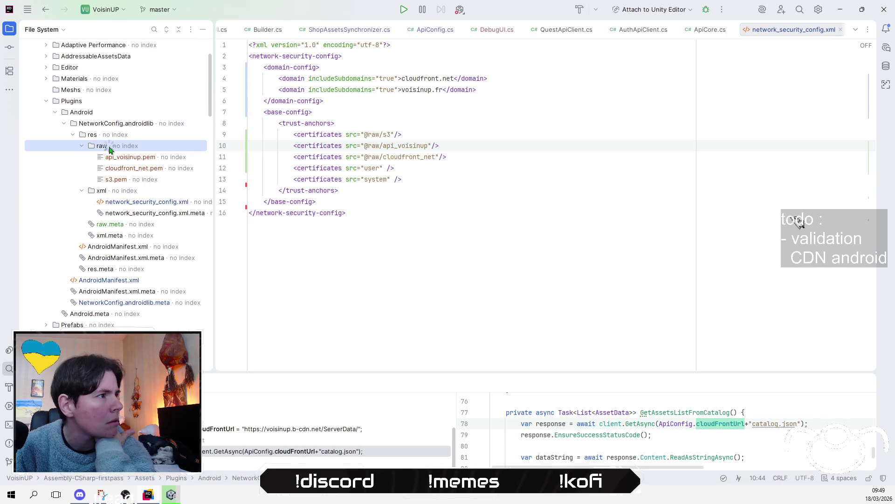
pyautogui.click(503, 173)
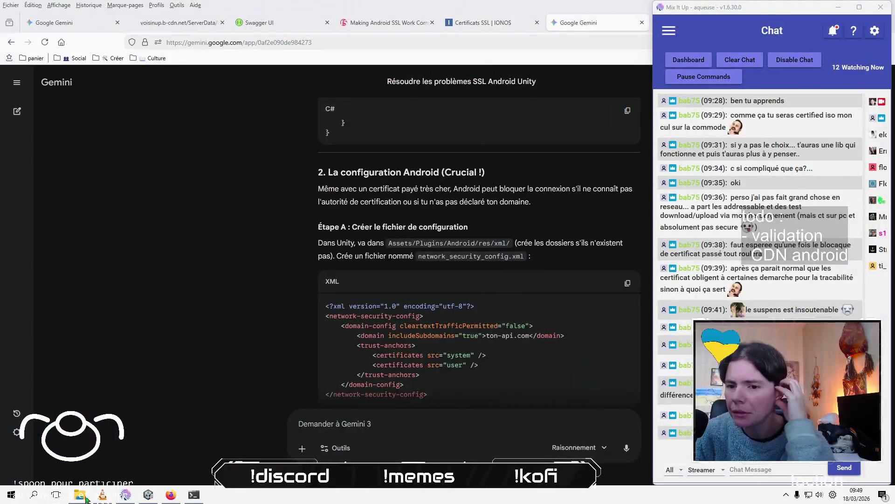
pyautogui.click(79, 494)
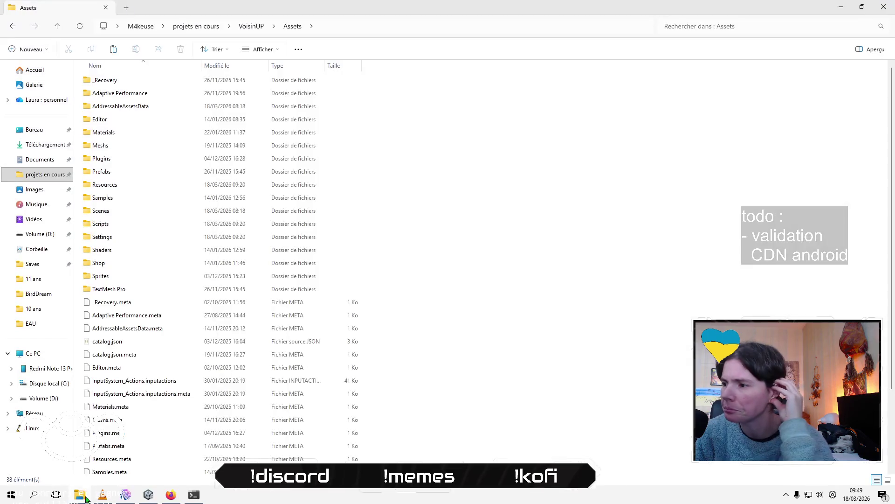
# Pick the voisinup.fr private key file on the Desktop (Bureau) and go to the projets en cours folder.
pyautogui.click(34, 129)
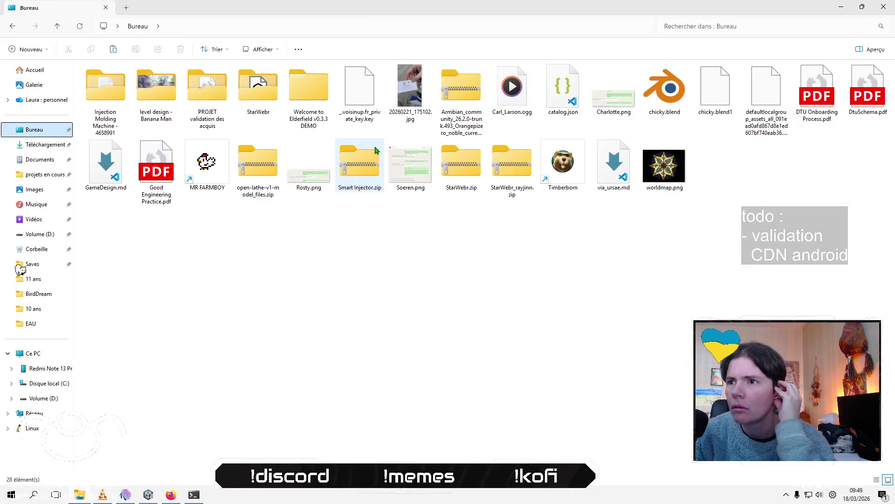
pyautogui.click(360, 91)
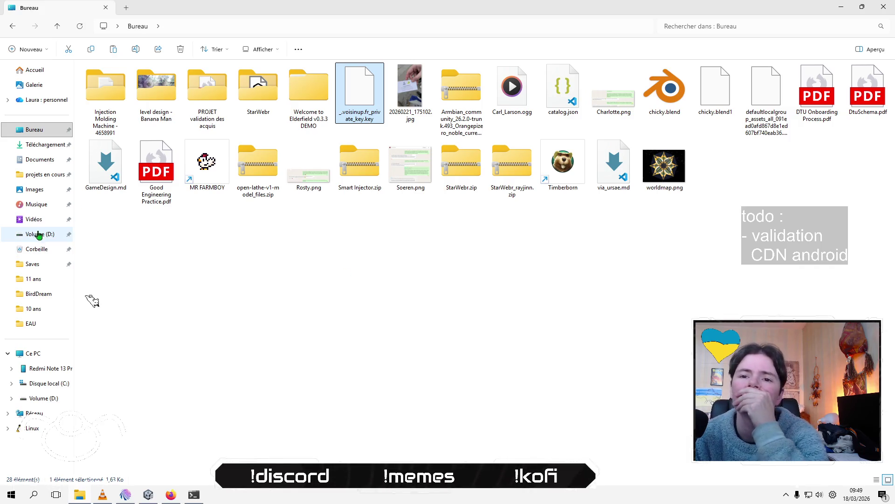
pyautogui.click(35, 176)
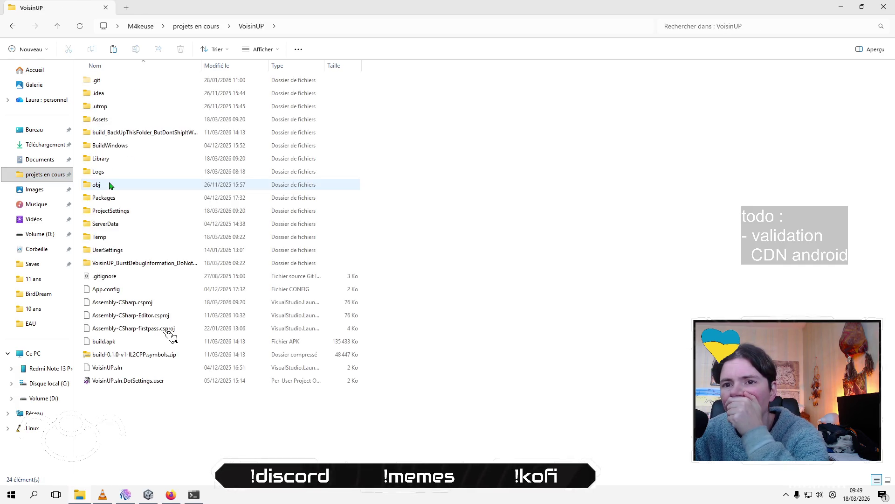
# Paste the key into Assets > Plugins > Android > NetworkConfig.androidlib > res > raw.
pyautogui.click(127, 122)
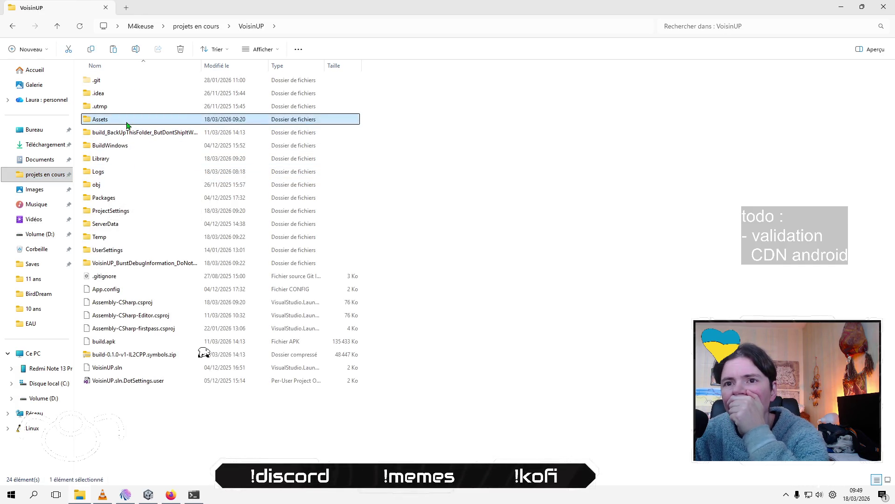
pyautogui.doubleClick(127, 122)
pyautogui.doubleClick(118, 161)
pyautogui.click(140, 81)
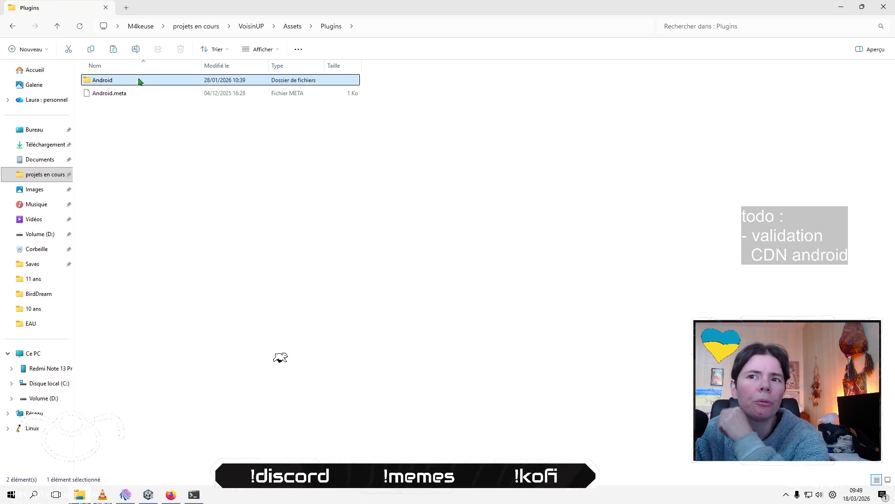
pyautogui.doubleClick(140, 81)
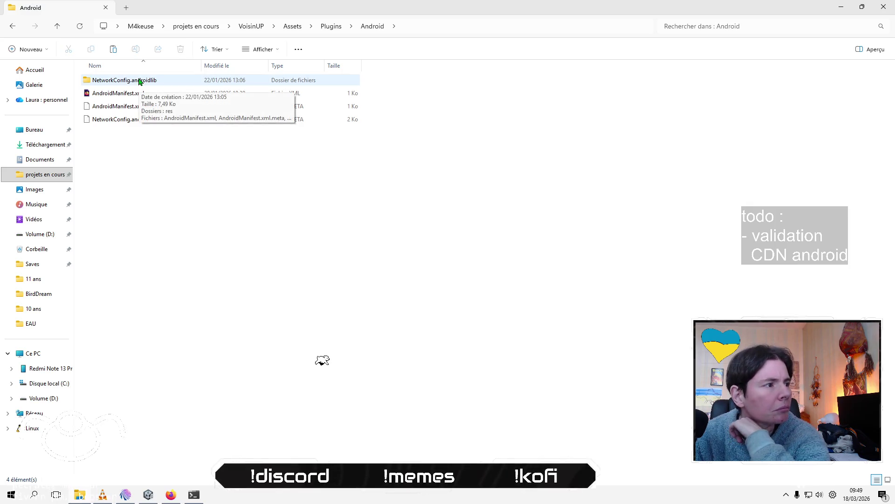
pyautogui.doubleClick(140, 81)
pyautogui.doubleClick(140, 81)
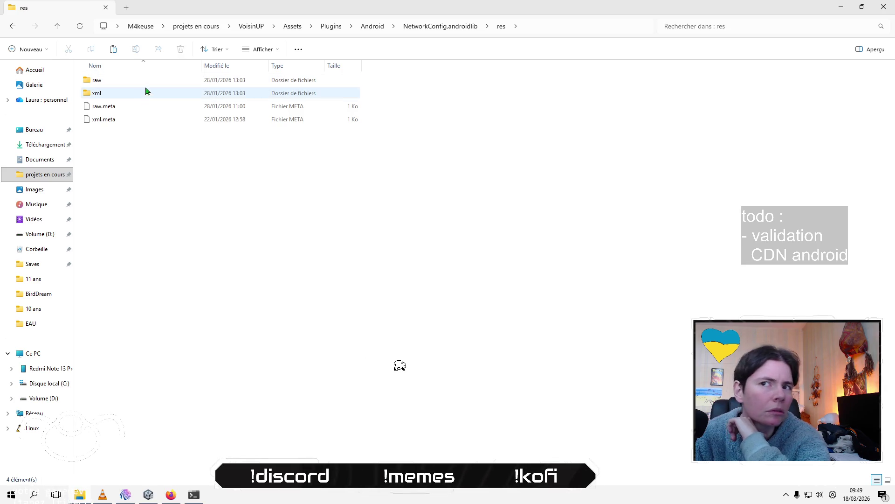
pyautogui.doubleClick(148, 85)
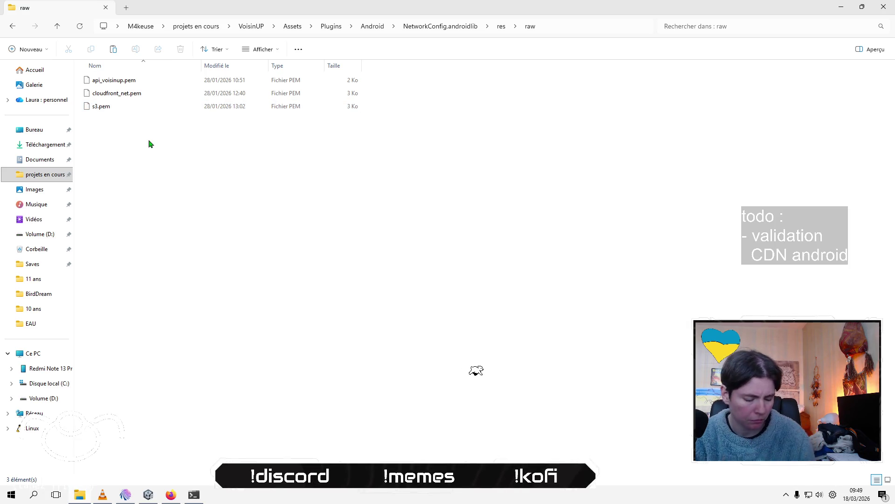
pyautogui.hotkey('ctrl', 'v')
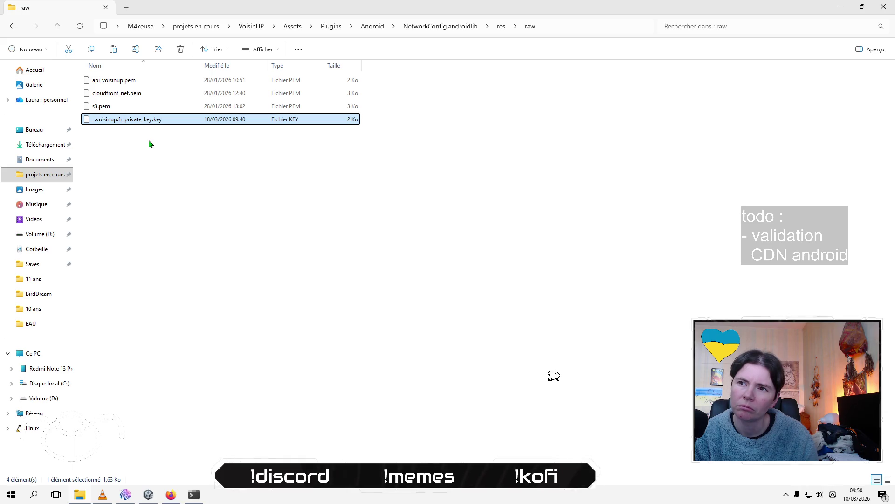
pyautogui.hotkey('alt', 'Tab')
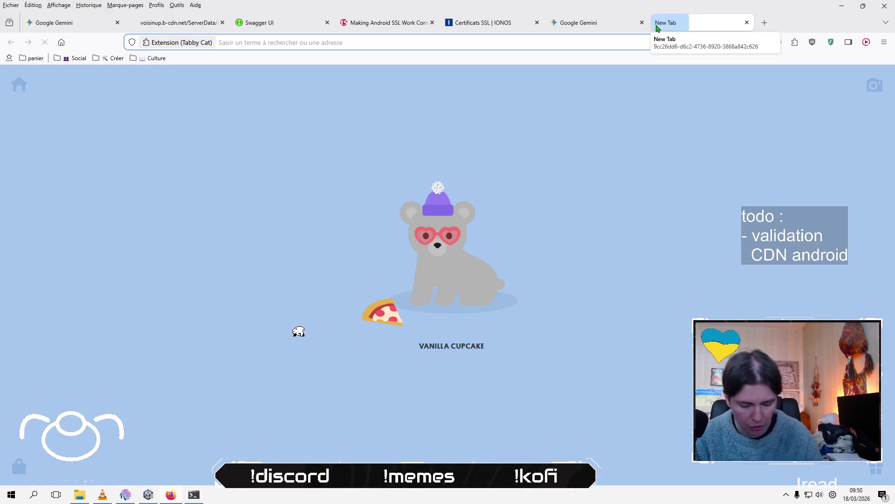
# Load bunny.net, log in, and open the voisinup pull zone from the CDN list.
pyautogui.write('bunny.net/')
pyautogui.press('Return')
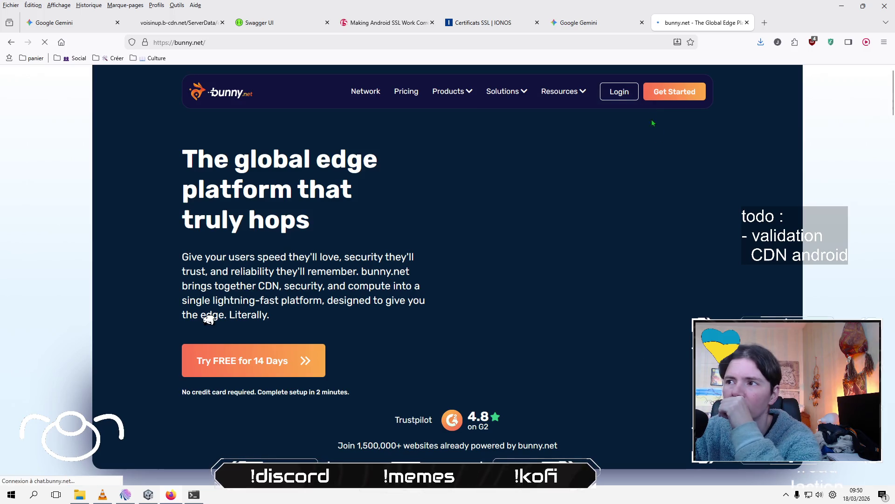
pyautogui.click(621, 94)
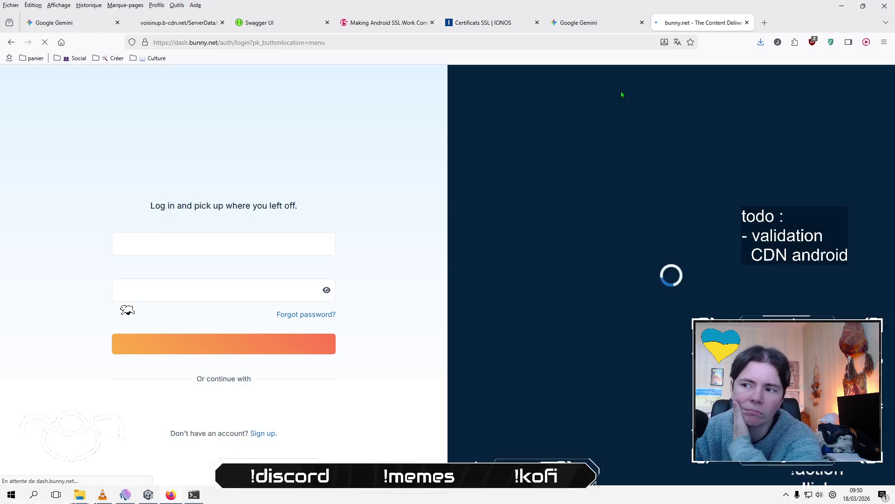
pyautogui.click(256, 343)
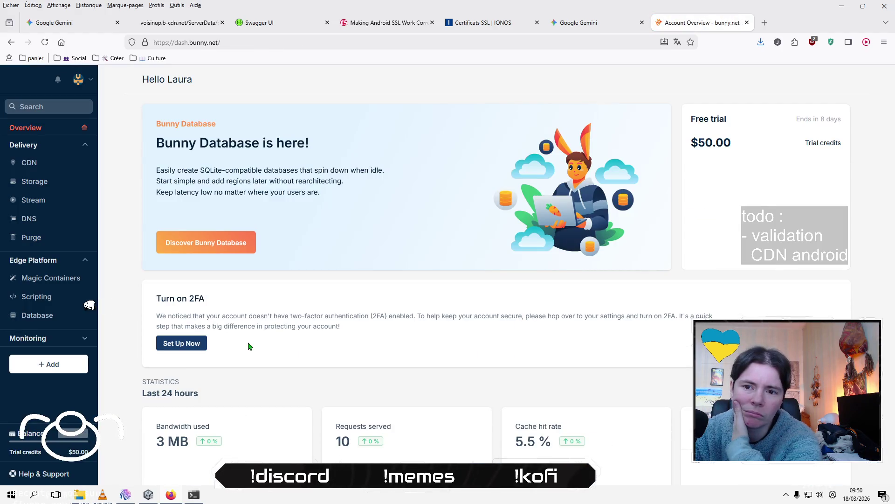
pyautogui.click(40, 163)
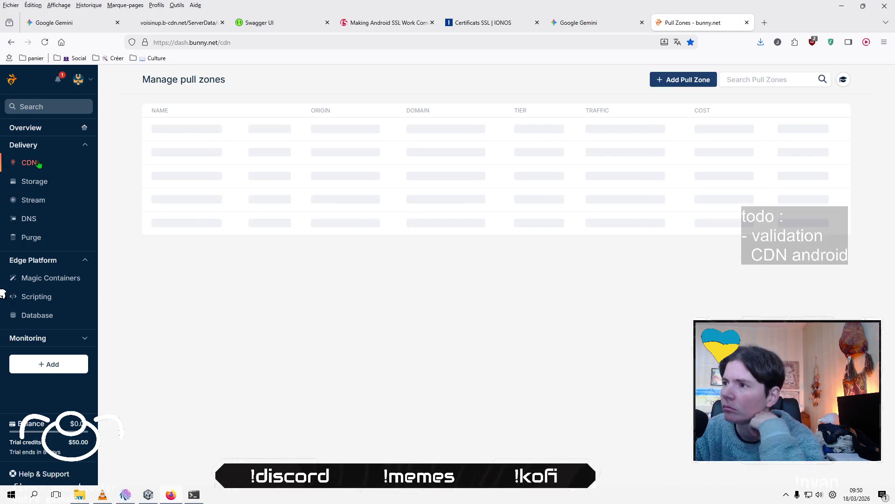
pyautogui.click(180, 133)
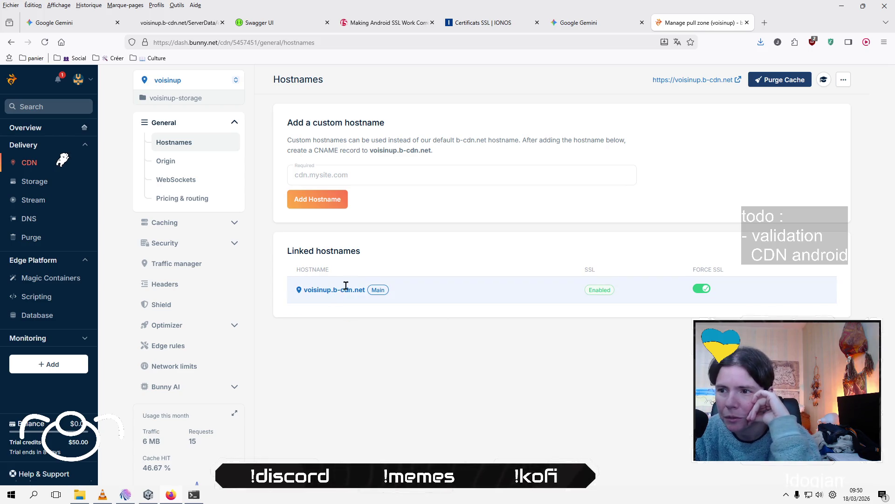
# Review the voisinup pull zone's Origin page, then move on to its Headers settings.
pyautogui.scroll(-1, 212, 289)
pyautogui.scroll(1, 211, 289)
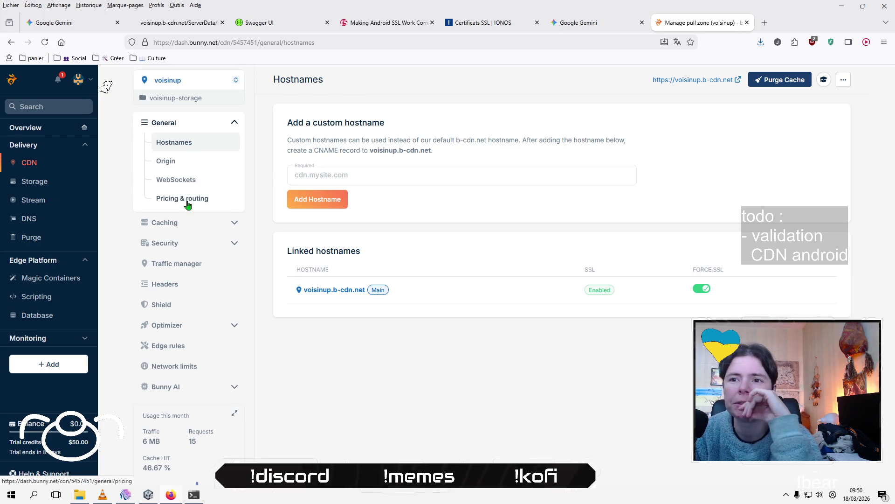
pyautogui.click(200, 162)
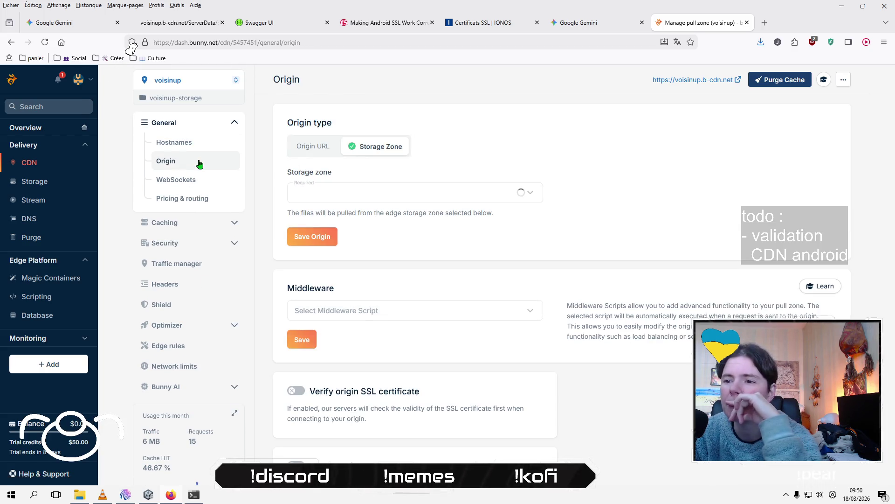
pyautogui.scroll(-1, 556, 269)
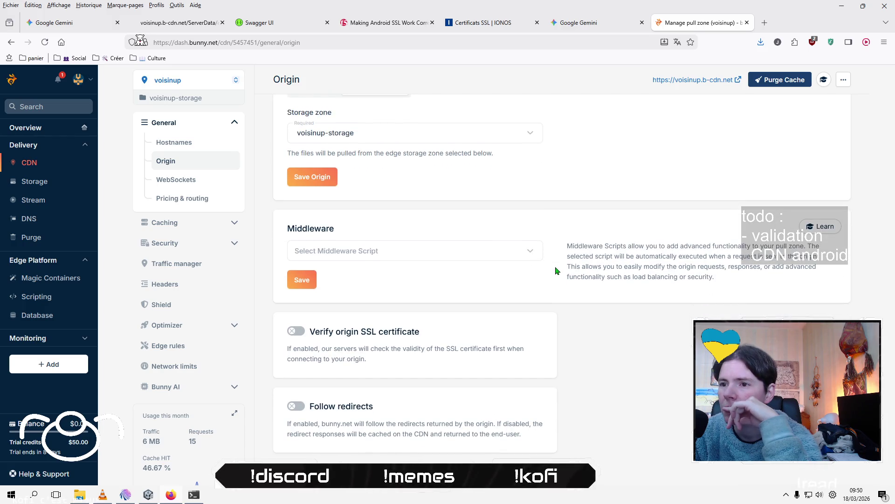
pyautogui.scroll(1, 555, 270)
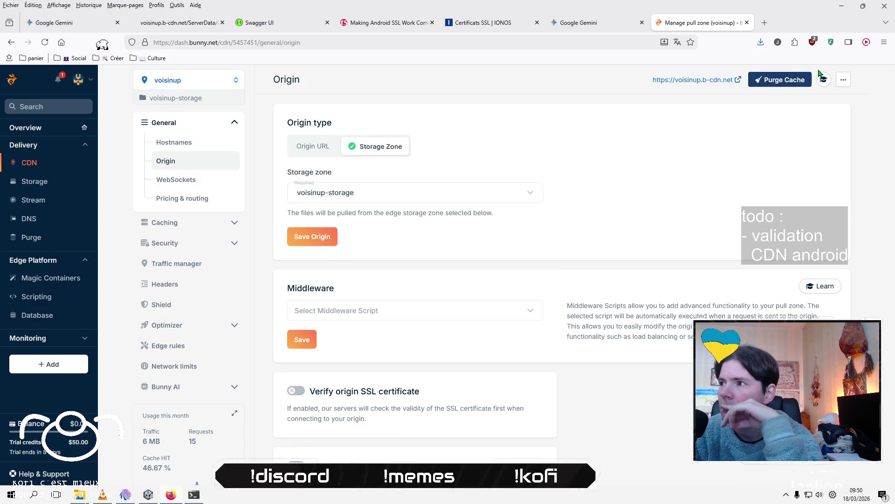
pyautogui.click(842, 80)
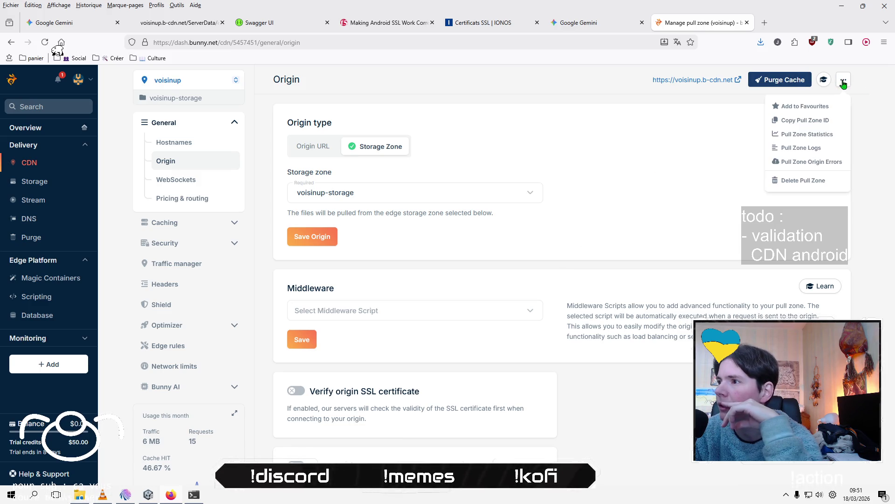
pyautogui.click(473, 238)
pyautogui.scroll(-2, 191, 228)
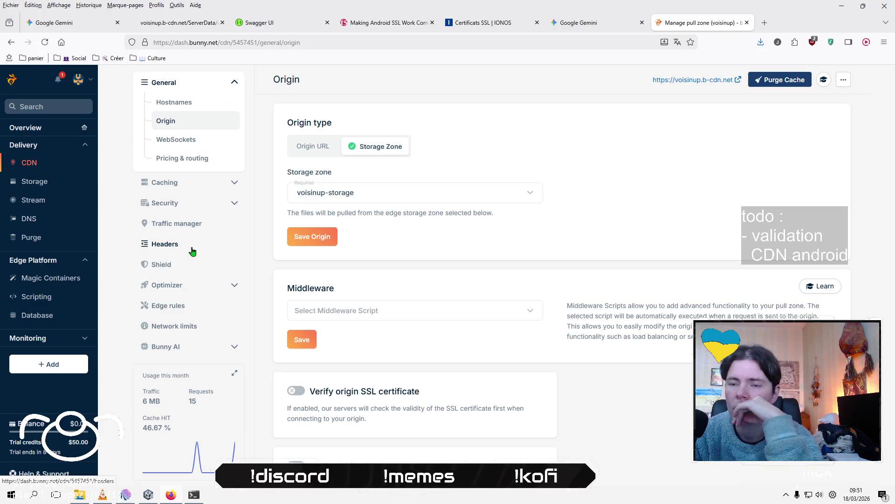
pyautogui.click(193, 251)
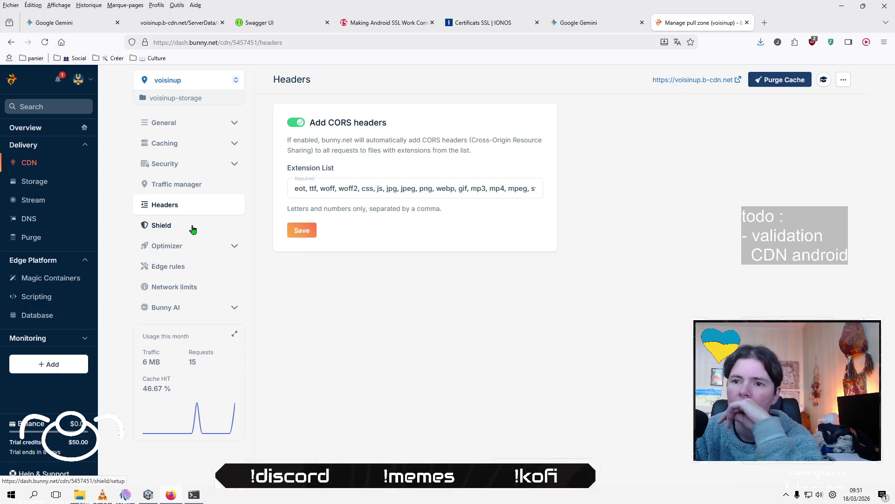
# Browse the pull zone's Shield, Traffic manager, Security General and SSL pages, ending on Logging.
pyautogui.click(177, 230)
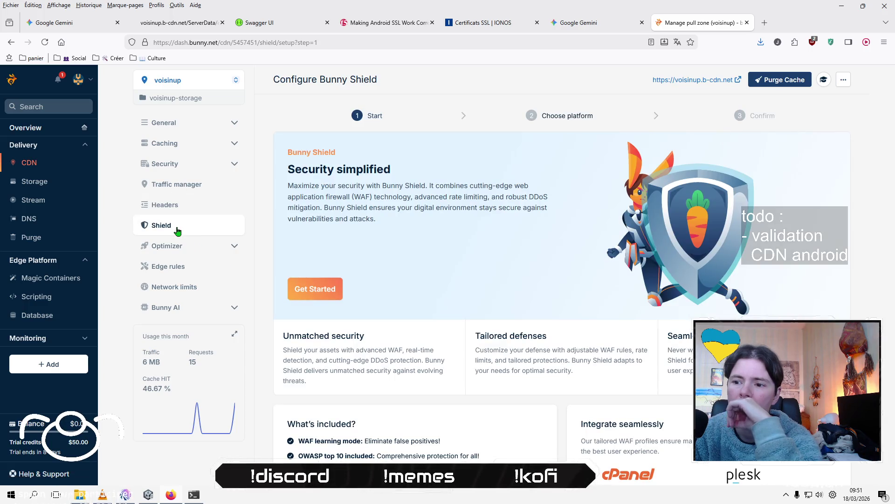
pyautogui.click(195, 186)
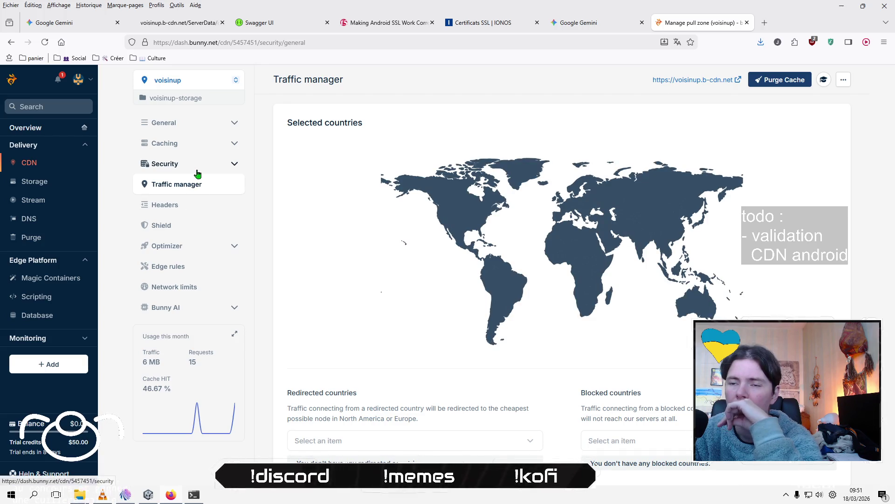
pyautogui.click(198, 171)
pyautogui.click(190, 227)
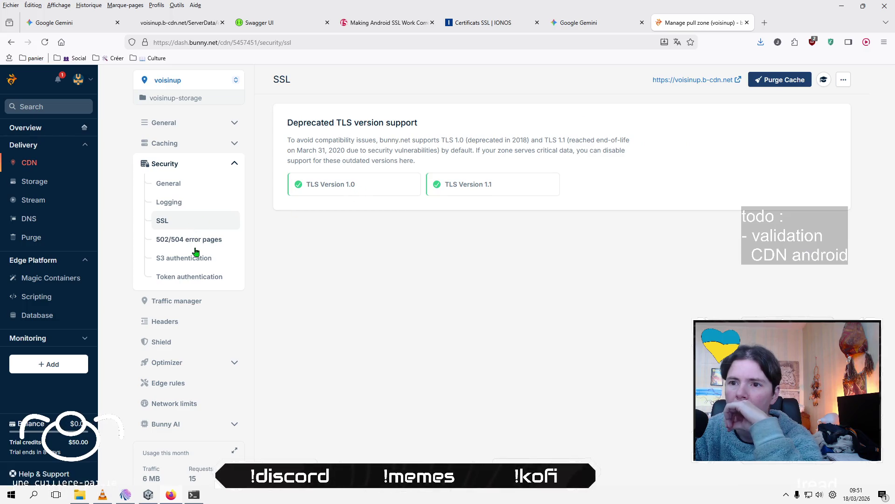
pyautogui.click(194, 190)
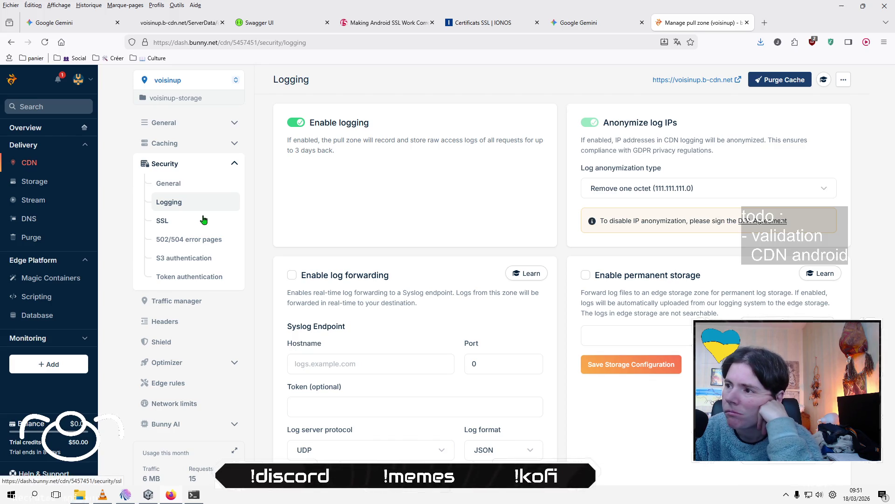
# Open the S3 authentication settings and try saving its configuration, staying on the page when prompted.
pyautogui.click(208, 262)
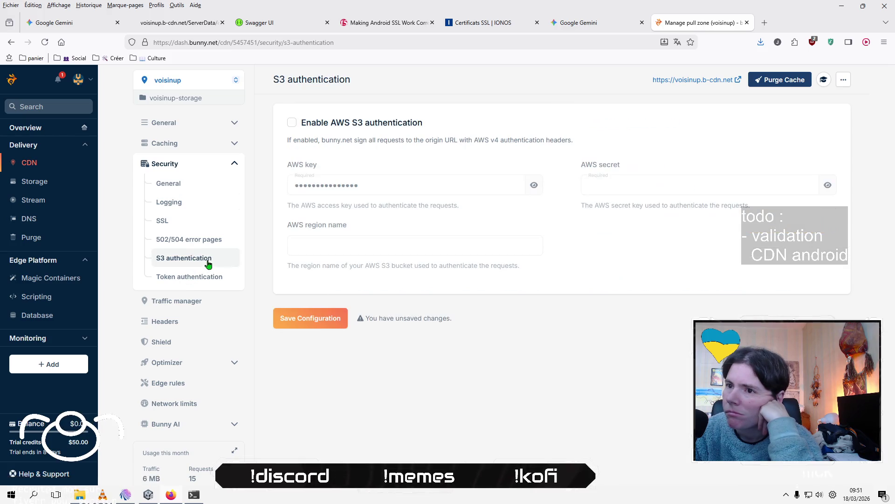
pyautogui.click(205, 242)
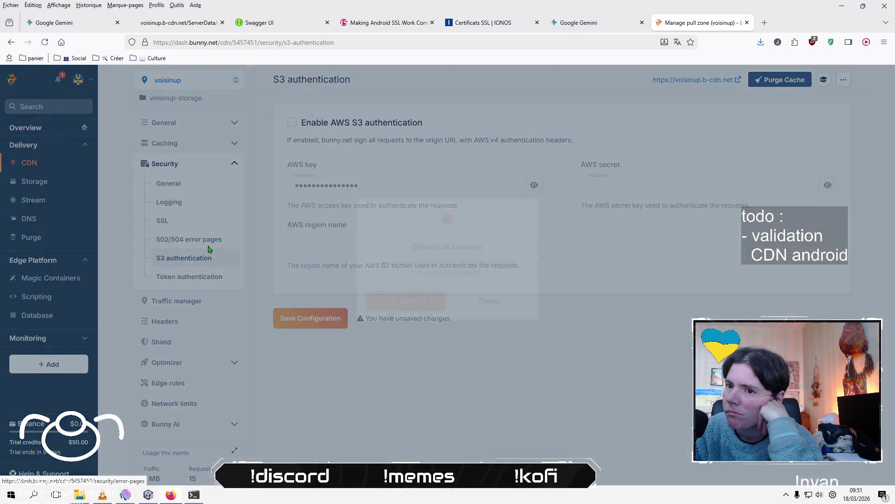
pyautogui.click(476, 321)
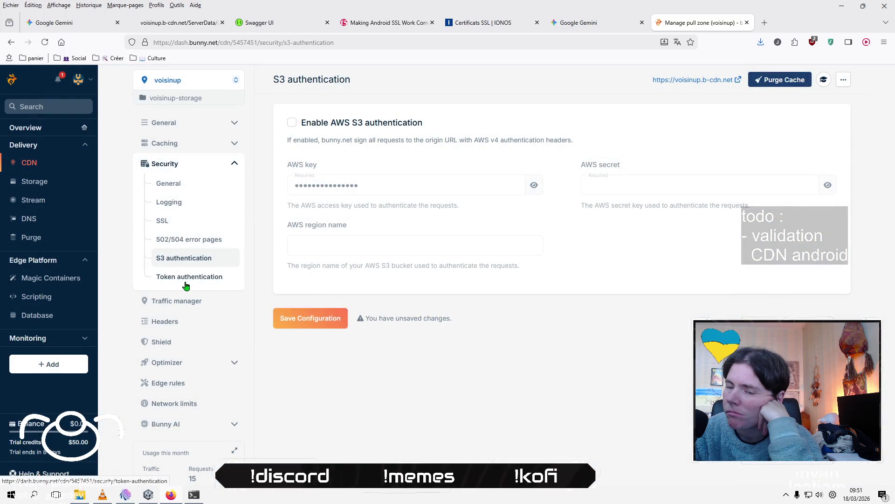
pyautogui.click(187, 279)
pyautogui.click(491, 322)
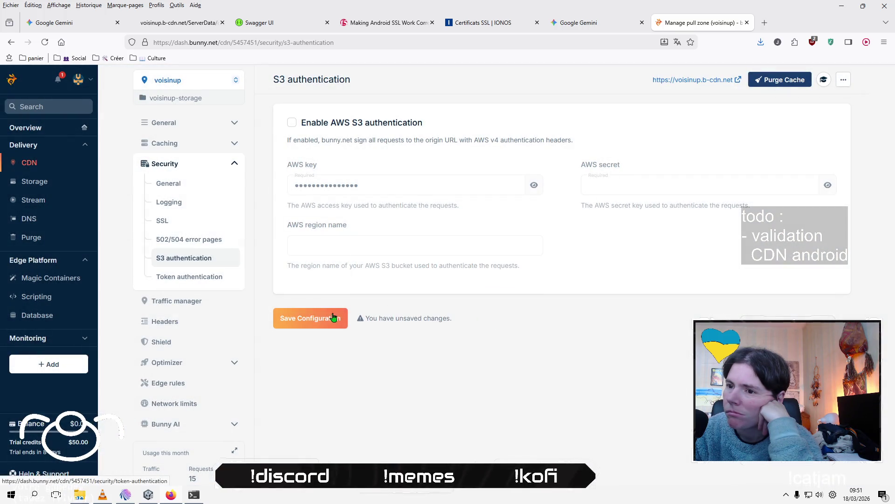
pyautogui.click(342, 327)
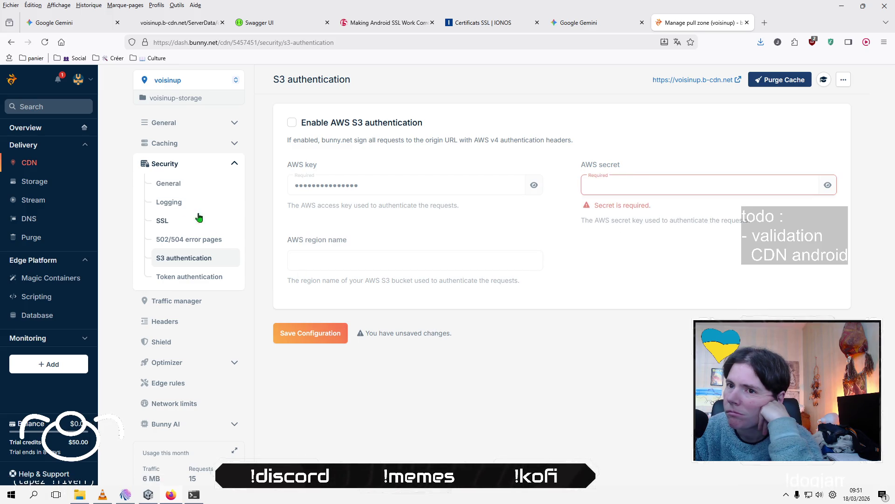
# Discard the unsaved S3 authentication changes and leave for the Logging page.
pyautogui.click(182, 187)
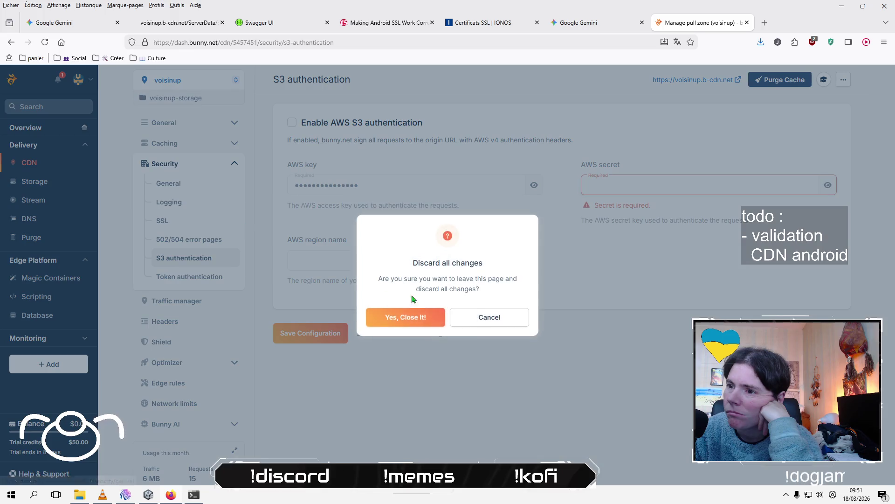
pyautogui.click(489, 319)
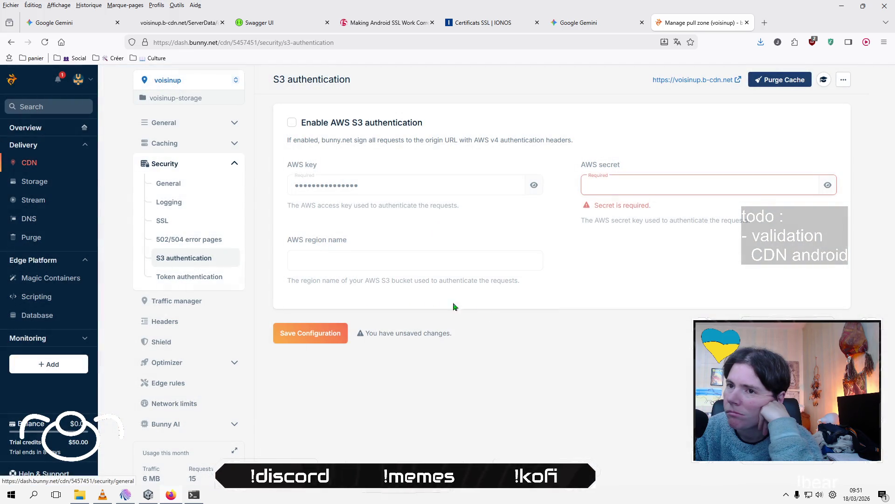
pyautogui.click(175, 201)
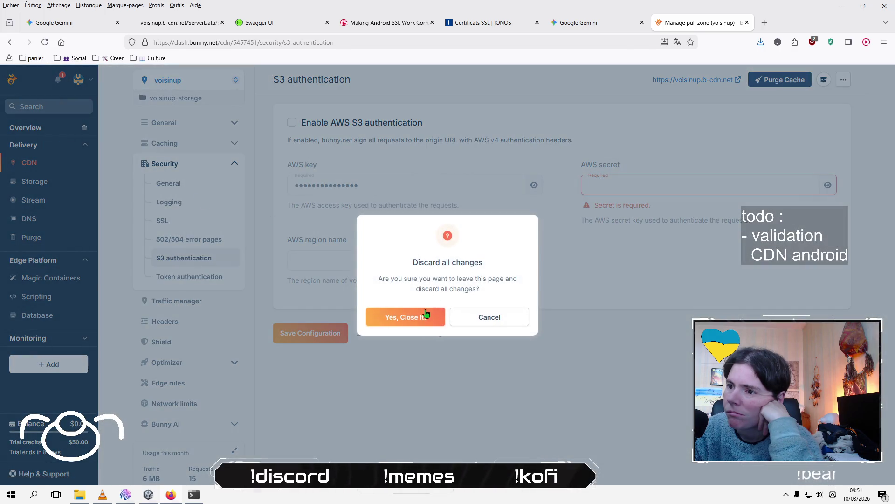
pyautogui.click(418, 321)
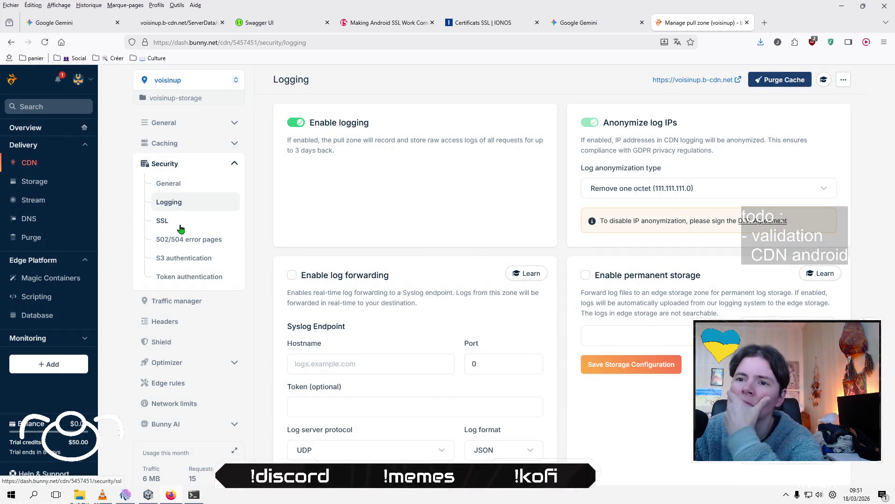
# Review the SSL settings with TLS 1.0 and 1.1 support, then bring the stream chat forward.
pyautogui.click(181, 227)
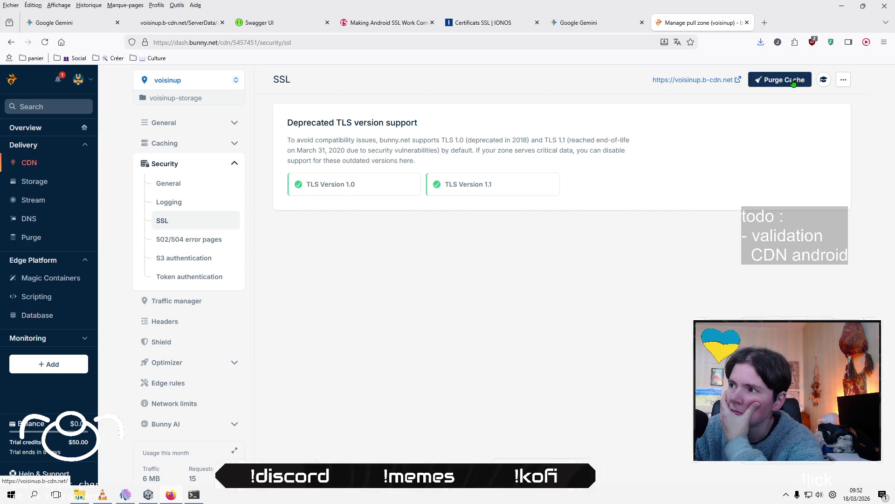
pyautogui.click(844, 81)
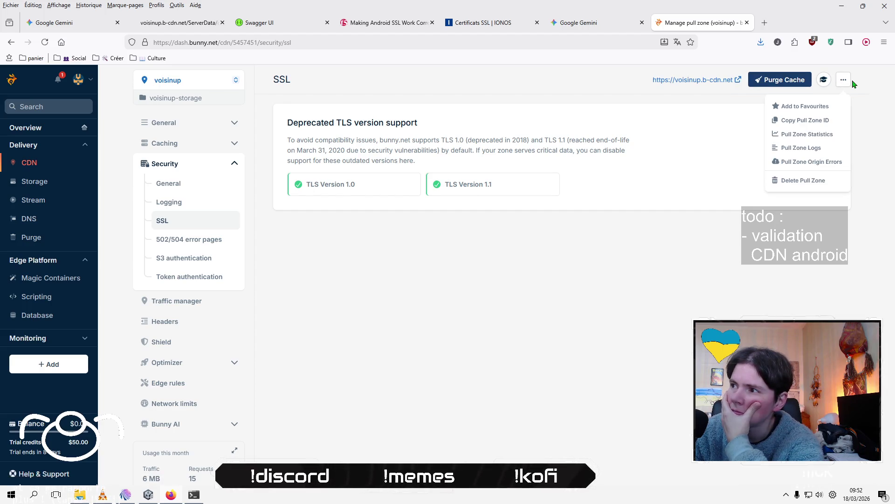
pyautogui.click(879, 150)
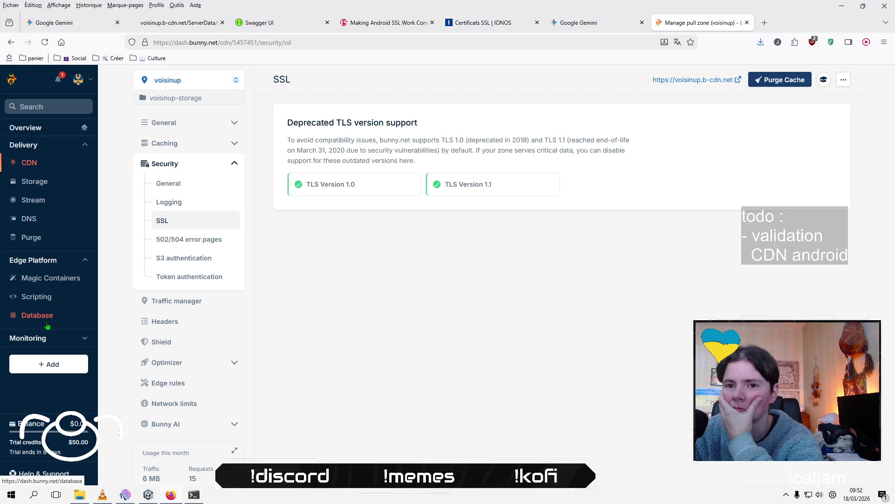
pyautogui.click(123, 502)
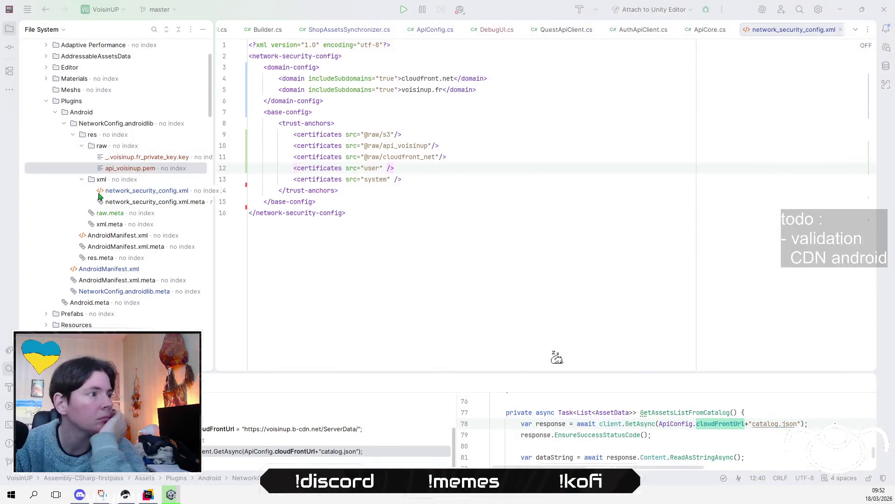
# Open _.voisinup.fr_private_key.key and api_voisinup.pem from res/raw in Rider, switching between them.
pyautogui.click(132, 161)
pyautogui.doubleClick(132, 161)
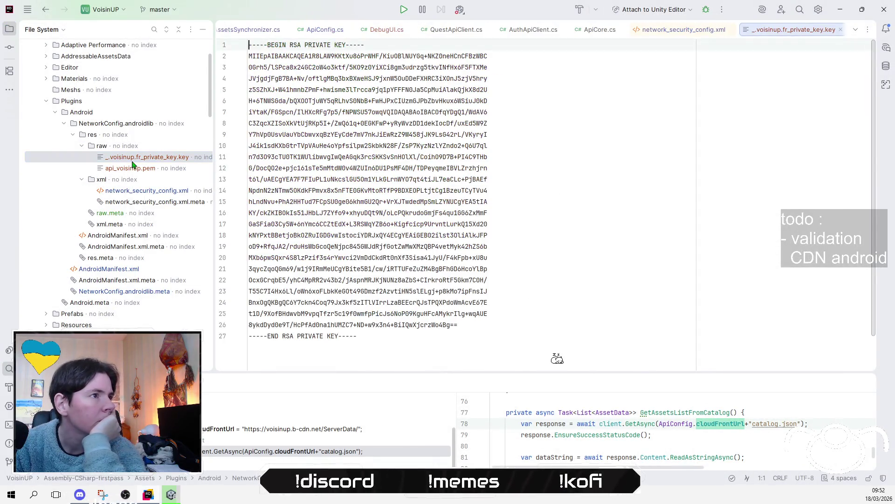
pyautogui.doubleClick(140, 169)
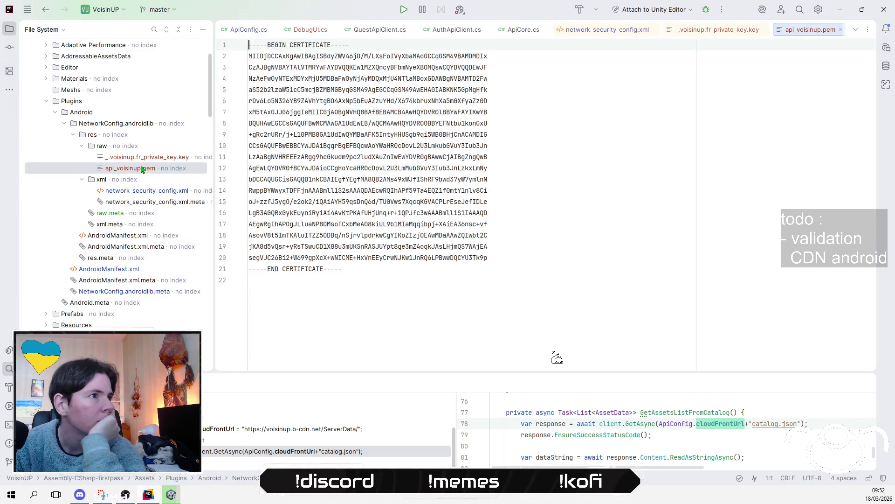
pyautogui.doubleClick(149, 159)
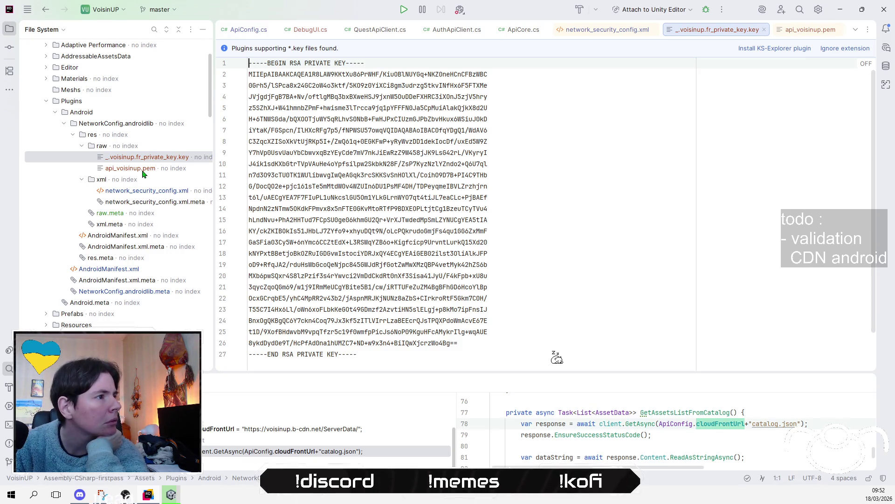
pyautogui.doubleClick(143, 170)
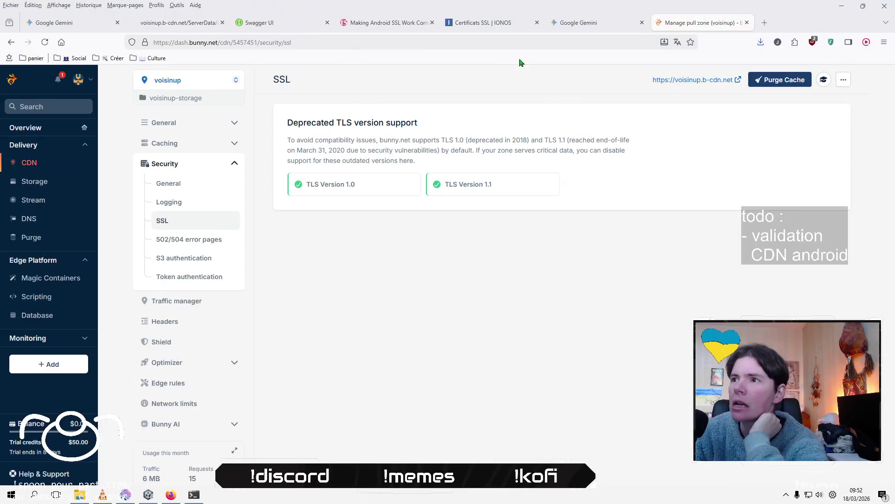
# Open the *.voisinup.fr certificate in IONOS and view its certificate files, cancelling the save dialog.
pyautogui.click(489, 24)
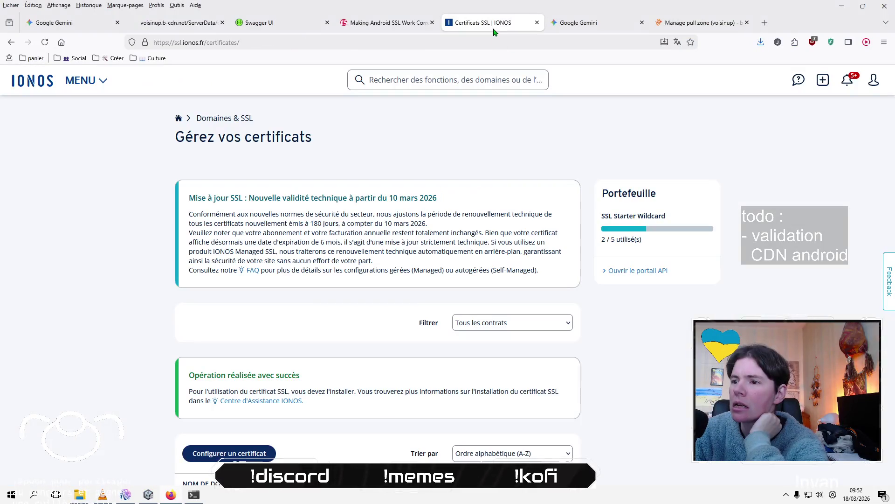
pyautogui.scroll(-4, 396, 305)
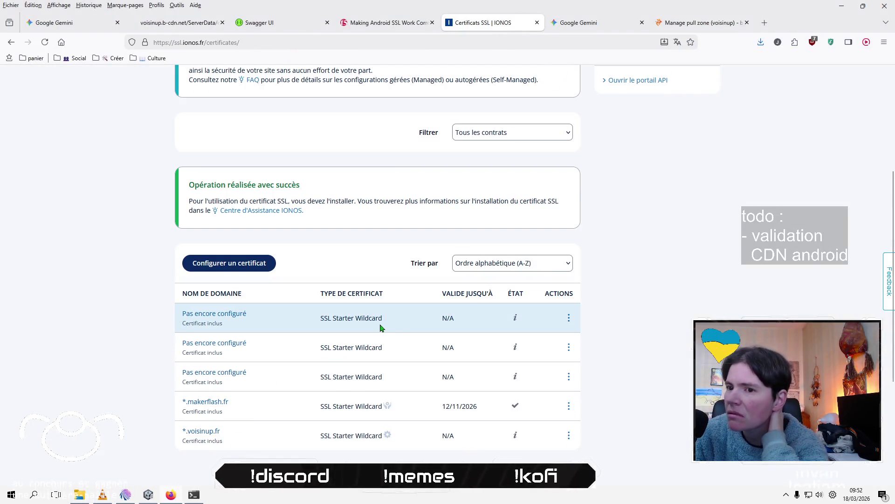
pyautogui.scroll(4, 380, 326)
pyautogui.scroll(-5, 382, 327)
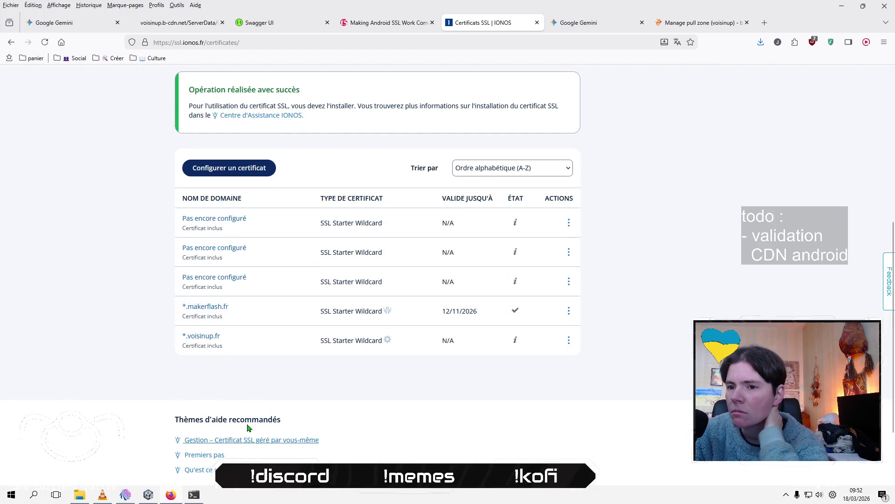
pyautogui.click(212, 341)
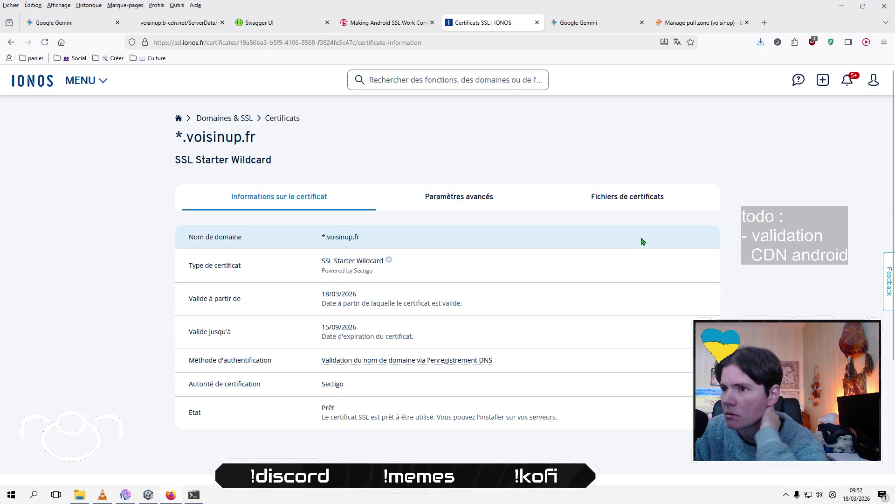
pyautogui.click(628, 196)
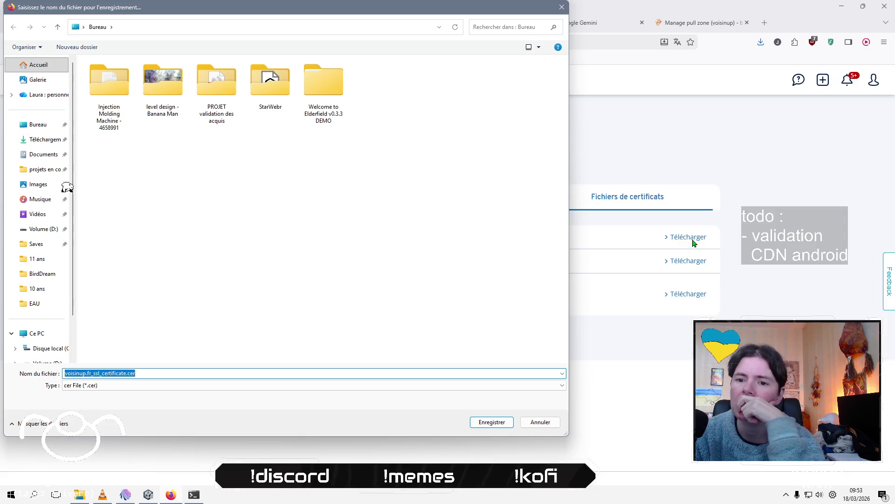
pyautogui.click(541, 423)
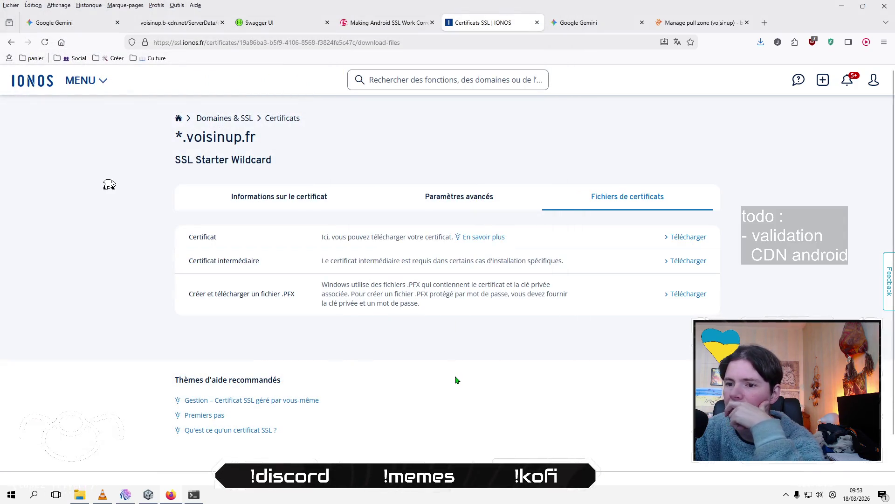
# Check the certificate's Informations and Paramètres avancés tabs, then return to files and switch to Gemini.
pyautogui.click(291, 205)
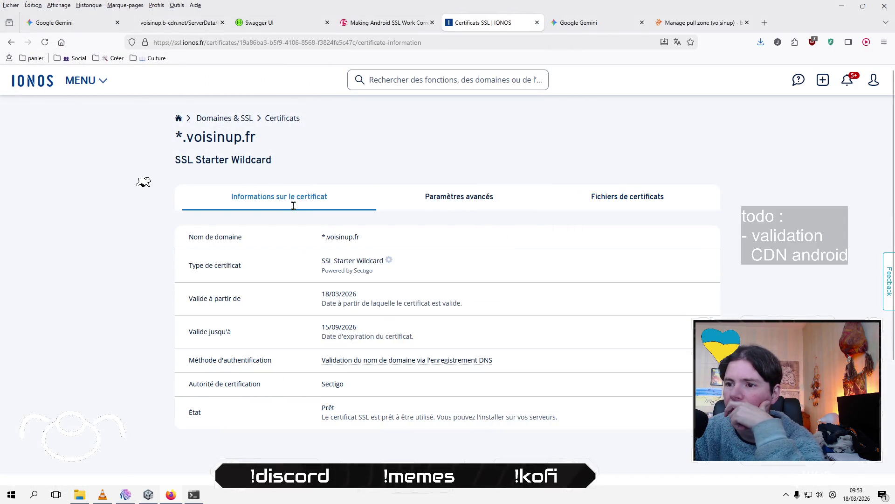
pyautogui.moveTo(459, 366)
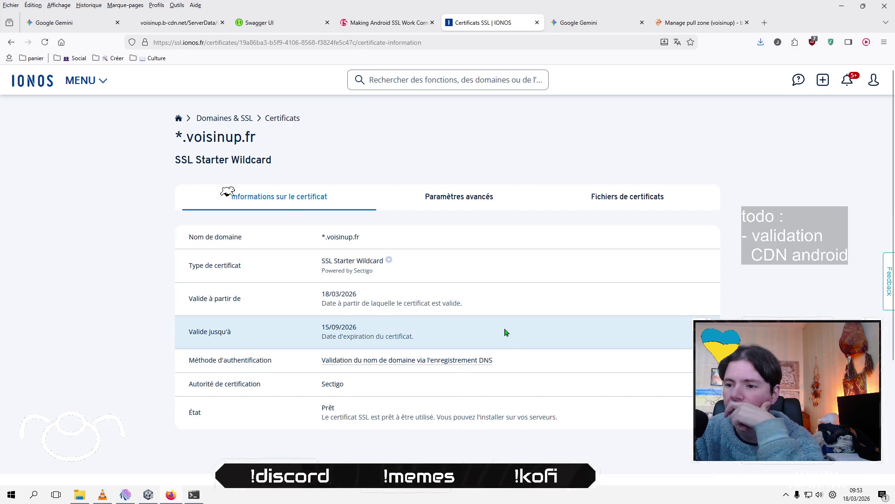
pyautogui.click(441, 198)
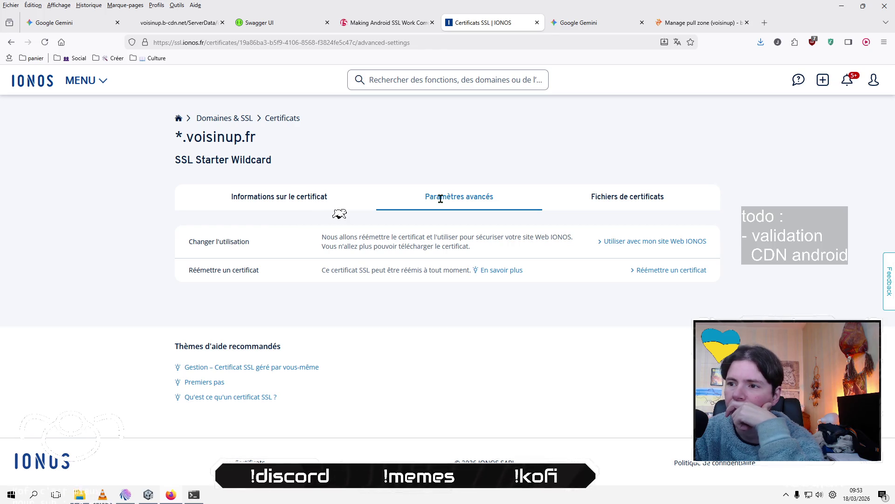
pyautogui.click(683, 194)
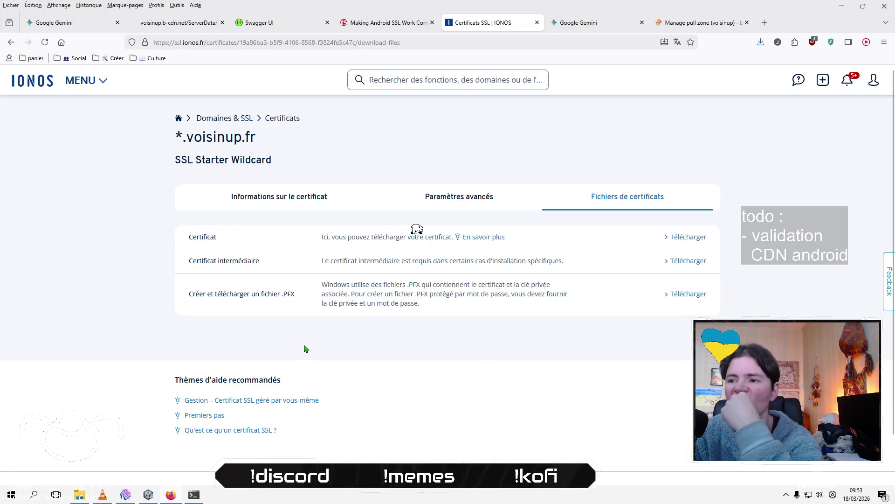
pyautogui.click(604, 24)
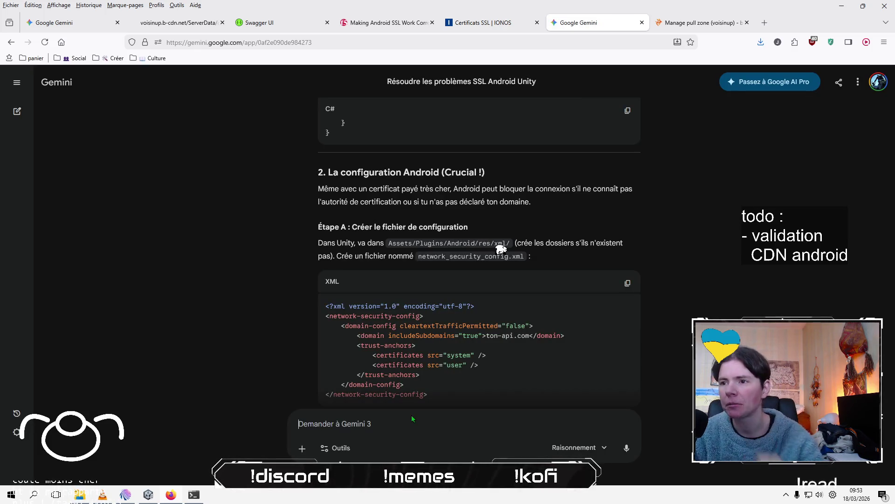
# Draft the Gemini prompt "ionos m'a fourni un certificat", correcting typos along the way.
pyautogui.write('ipnos')
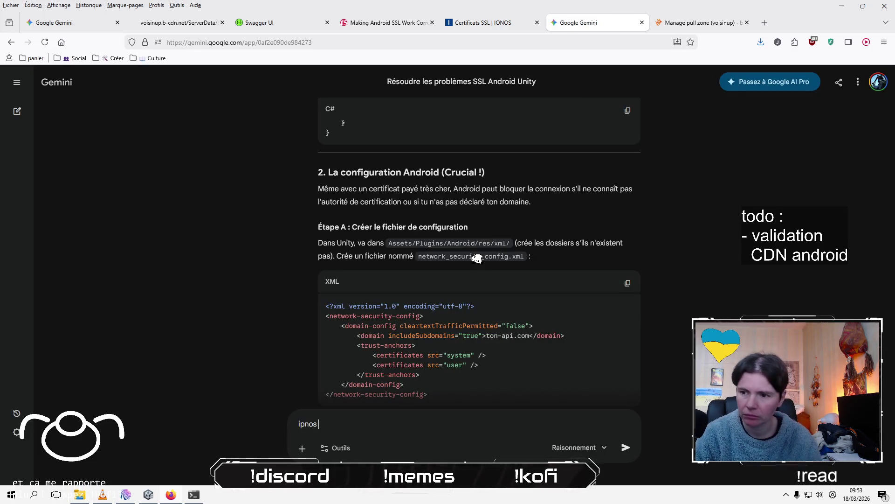
pyautogui.press('BackSpace')
pyautogui.press('BackSpace')
pyautogui.write('onos ')
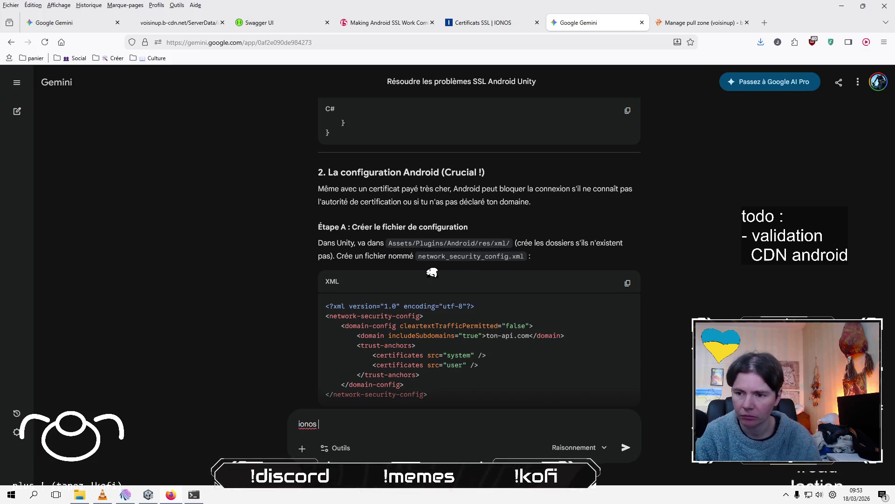
pyautogui.write("m'a fourni")
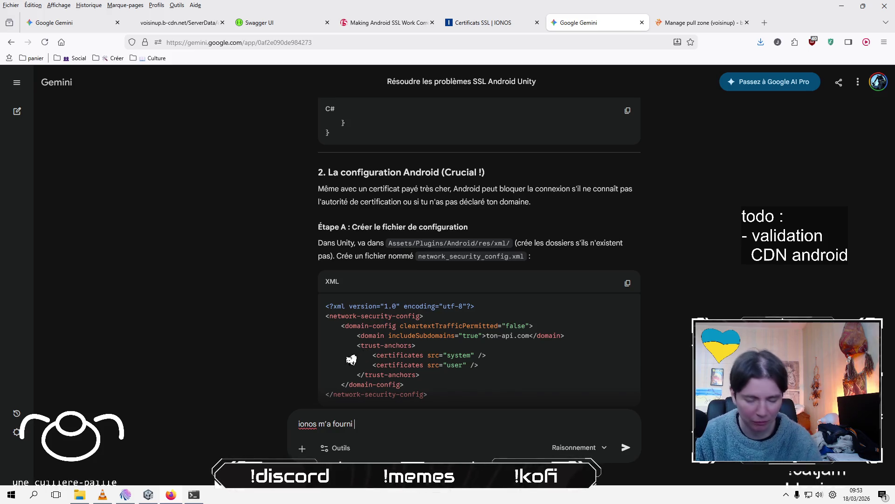
pyautogui.write('un certificat')
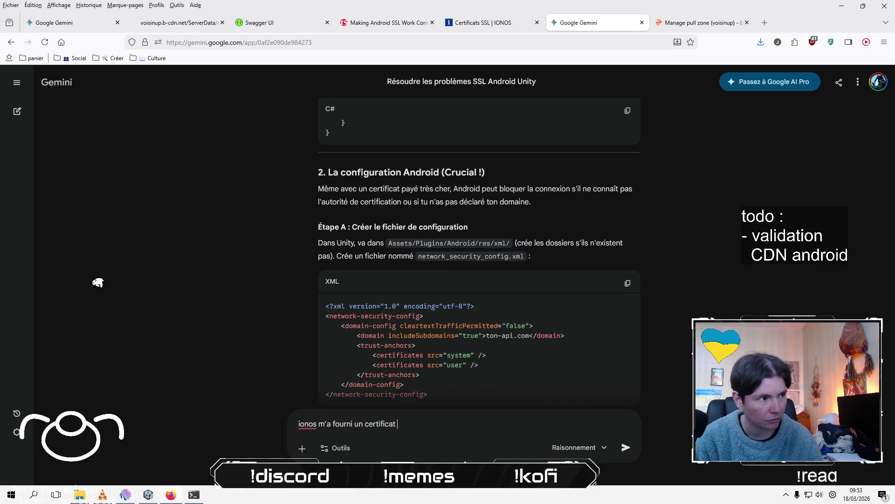
pyautogui.write('voicinsju')
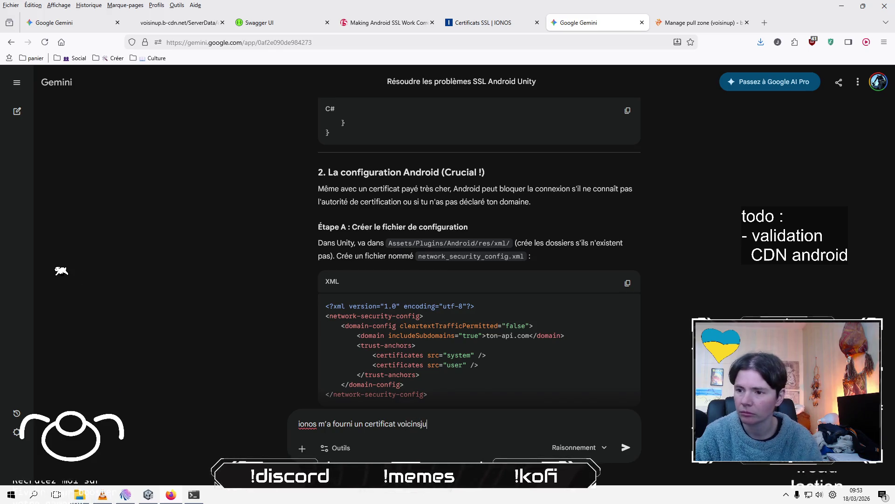
pyautogui.press('BackSpace')
pyautogui.press('BackSpace')
pyautogui.press('BackSpace')
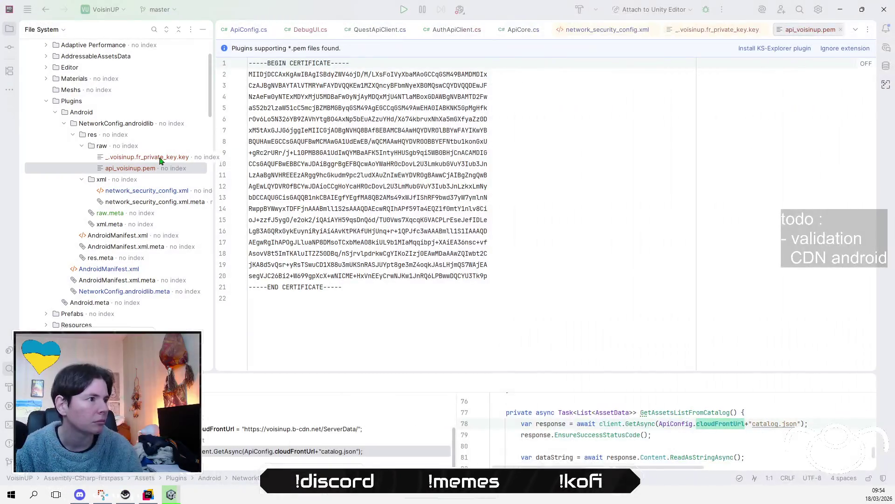
# Alternate between the private key and api_voisinup.pem in Rider, ending on the private key.
pyautogui.doubleClick(160, 157)
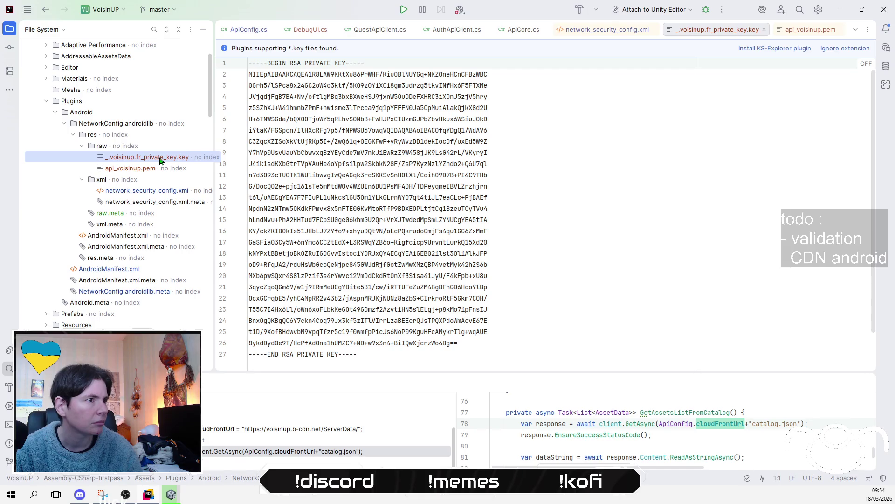
pyautogui.rightClick(160, 161)
pyautogui.doubleClick(127, 169)
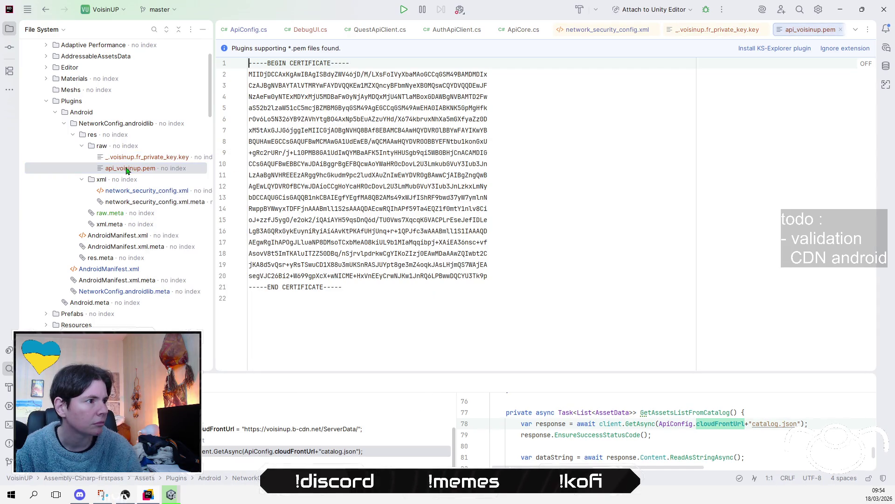
pyautogui.click(164, 159)
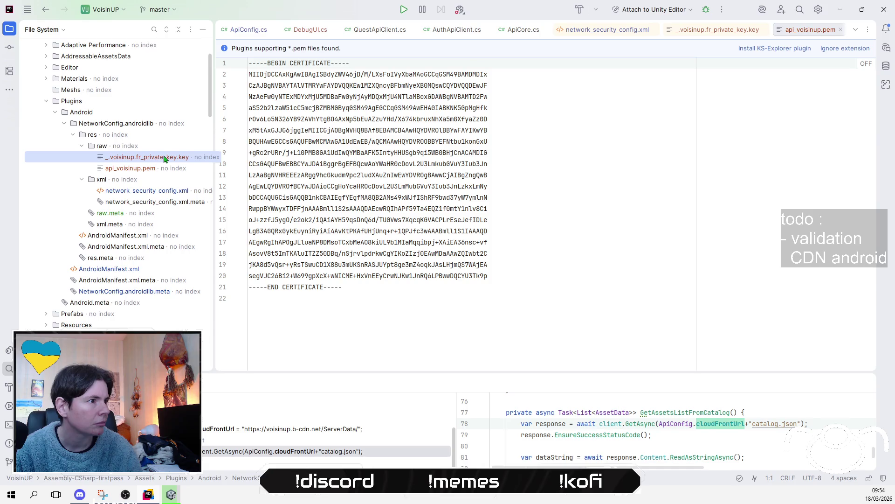
pyautogui.doubleClick(164, 157)
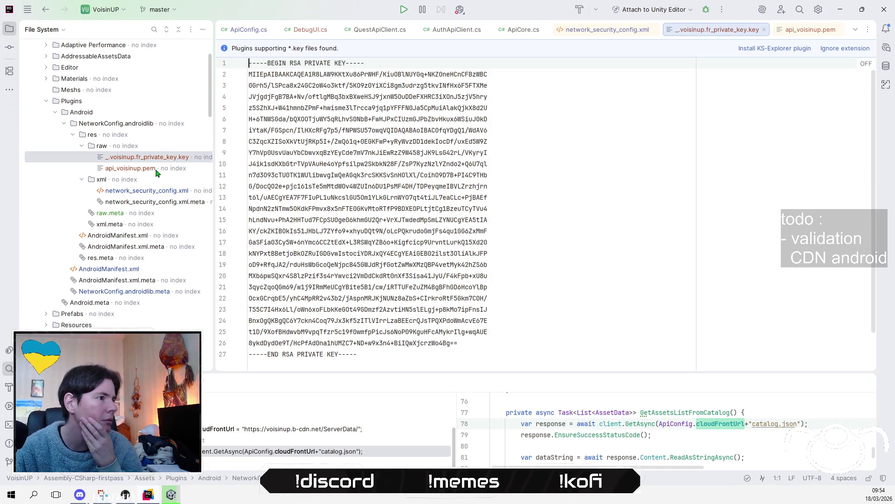
pyautogui.doubleClick(156, 170)
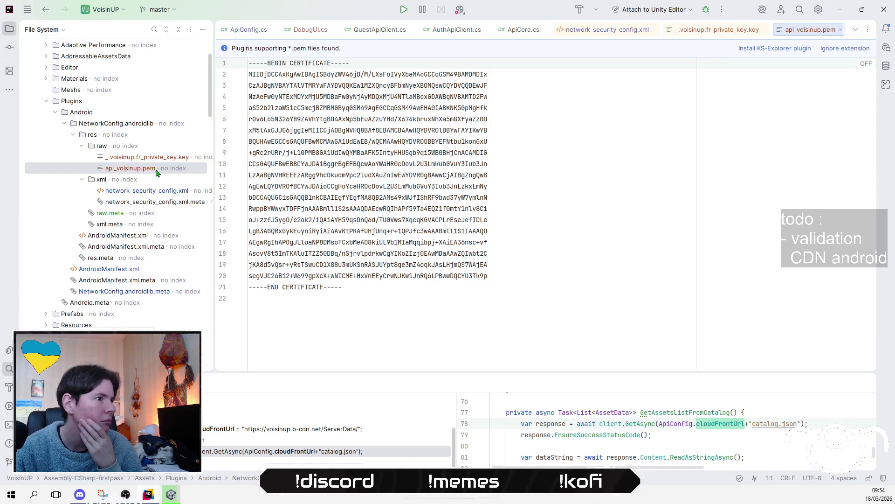
pyautogui.doubleClick(159, 160)
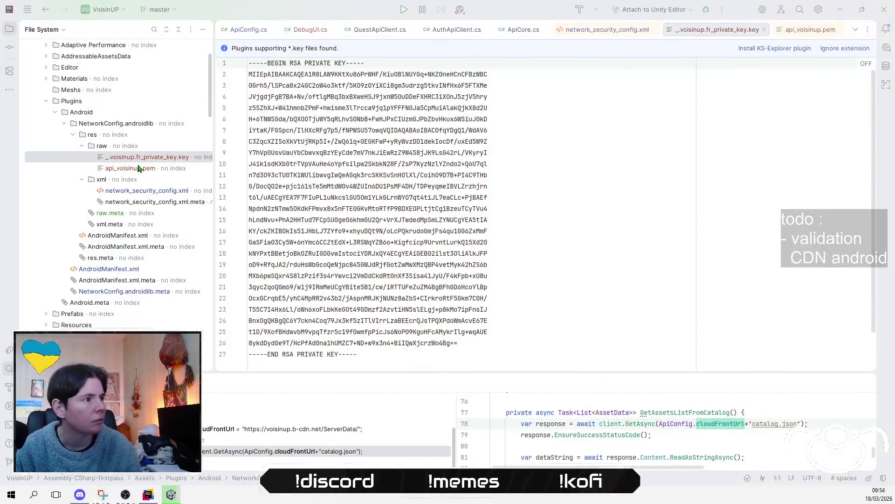
# Copy the private key's file name into the Gemini prompt and begin the question 'comment je fais pour avoir plutot'.
pyautogui.rightClick(140, 160)
pyautogui.rightClick(130, 162)
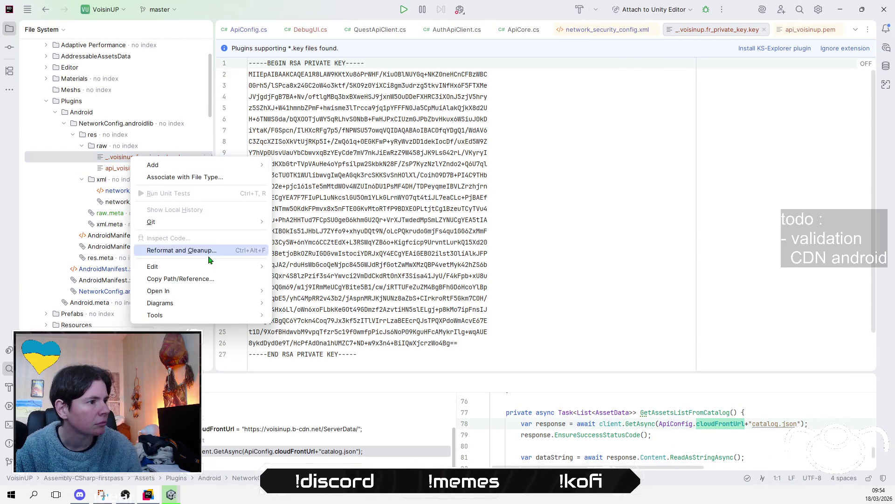
pyautogui.click(243, 279)
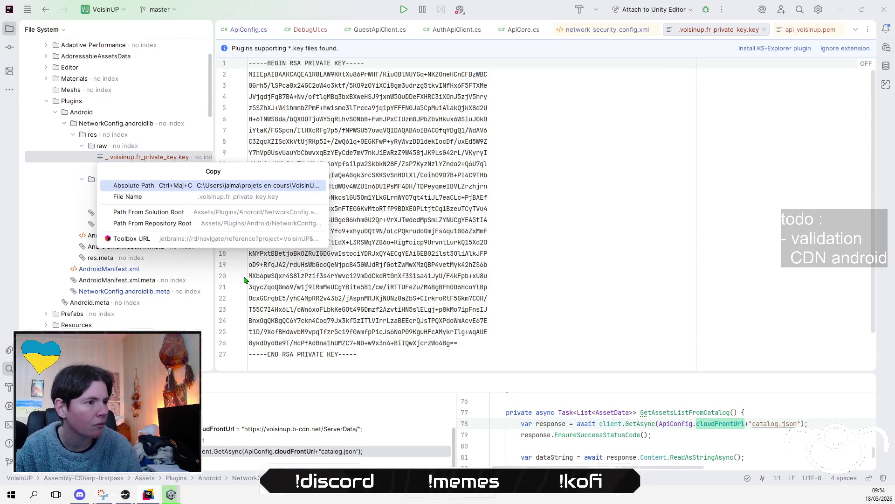
pyautogui.click(173, 196)
pyautogui.write('_.voisinup.fr_private_key.key')
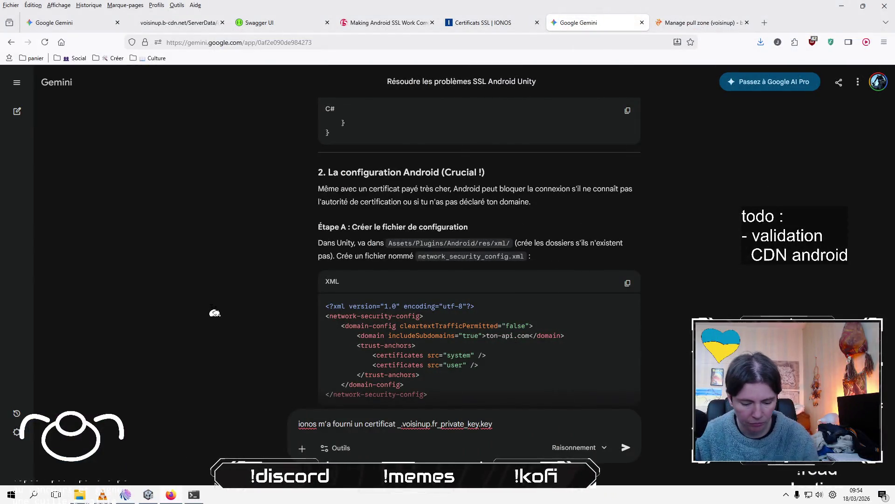
pyautogui.write('comment je ')
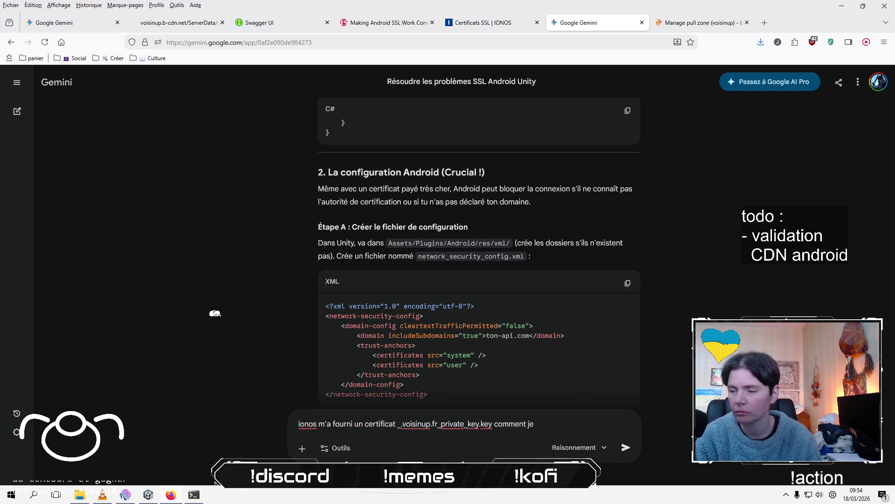
pyautogui.write('fais pour avoir plutot')
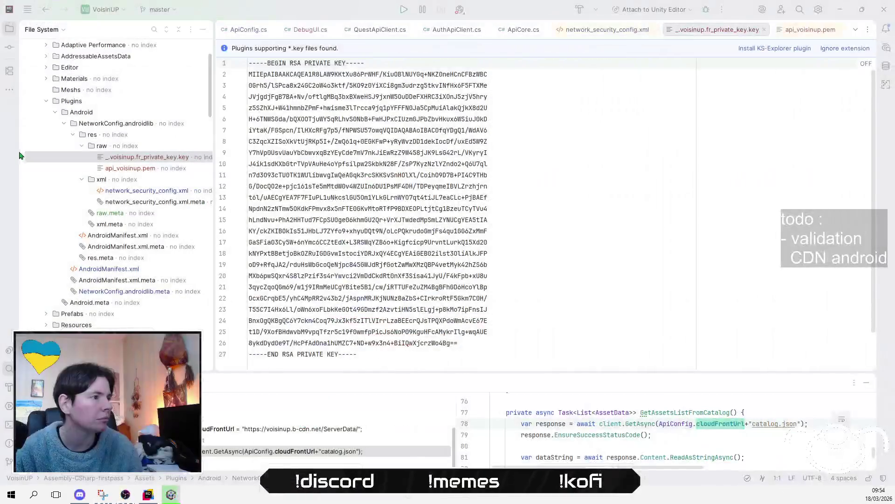
# Check the certificate's BEGIN CERTIFICATE header, finish the question to Gemini, send it and read the answer.
pyautogui.doubleClick(128, 169)
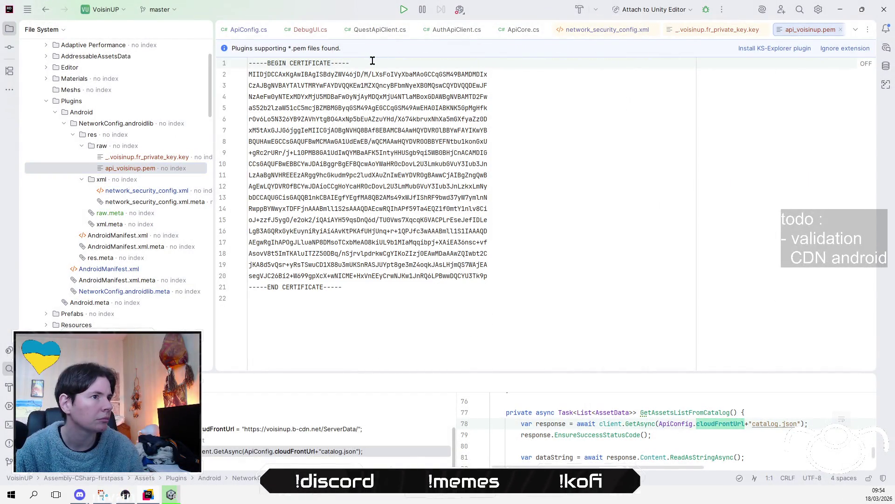
pyautogui.moveTo(376, 63); pyautogui.dragTo(249, 66)
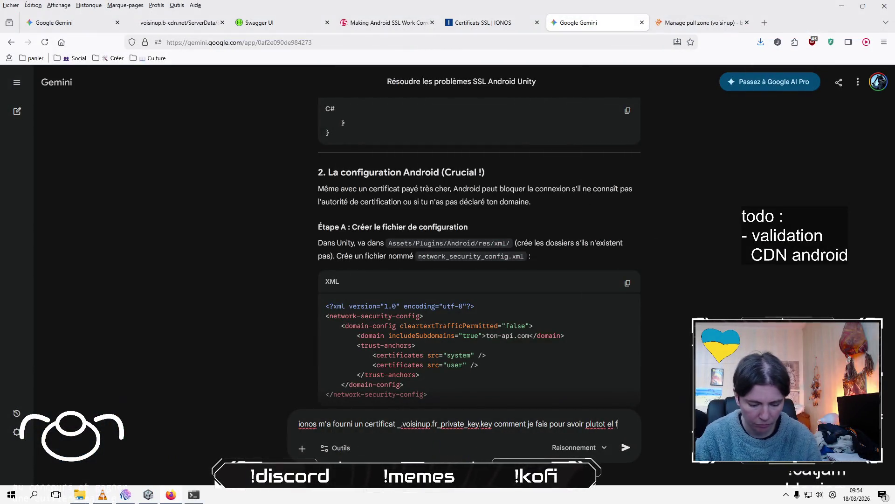
pyautogui.write('ichier avec ')
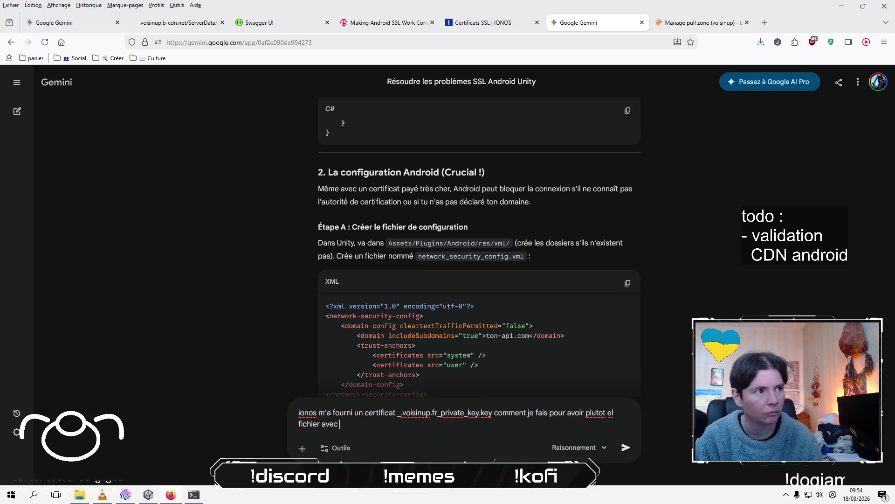
pyautogui.write('BEGIN CERTFICATE ?')
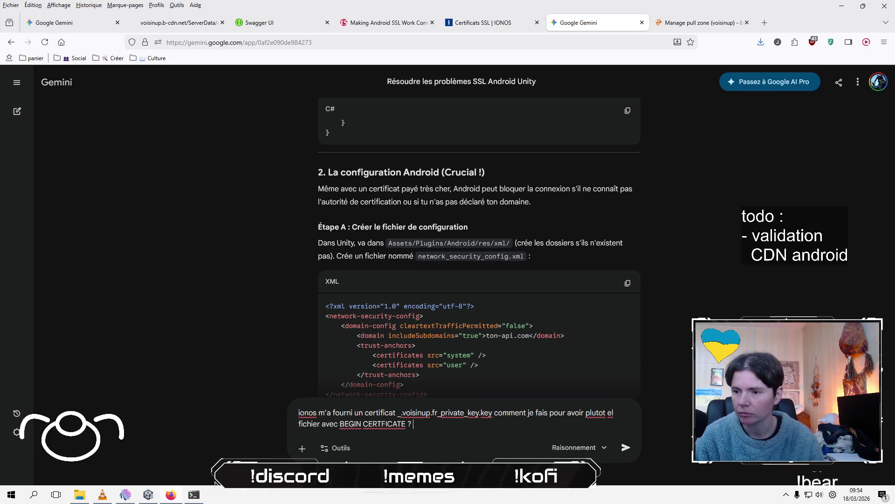
pyautogui.press('Return')
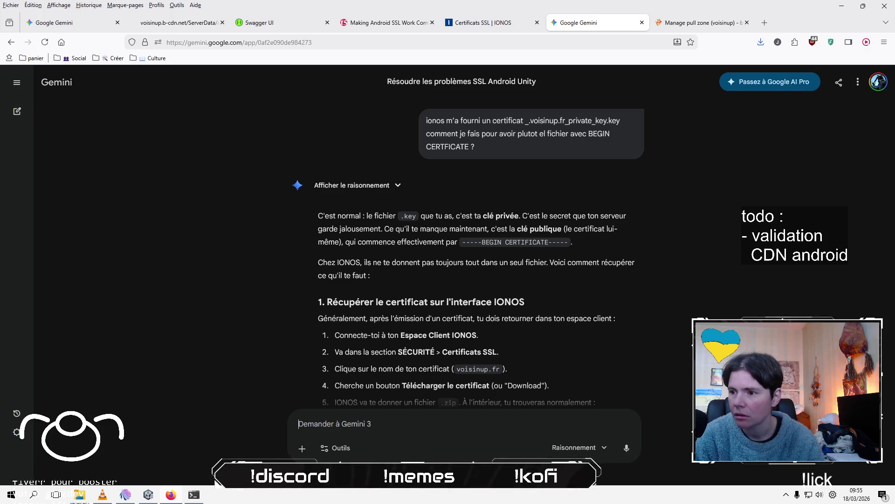
pyautogui.scroll(-3, 310, 318)
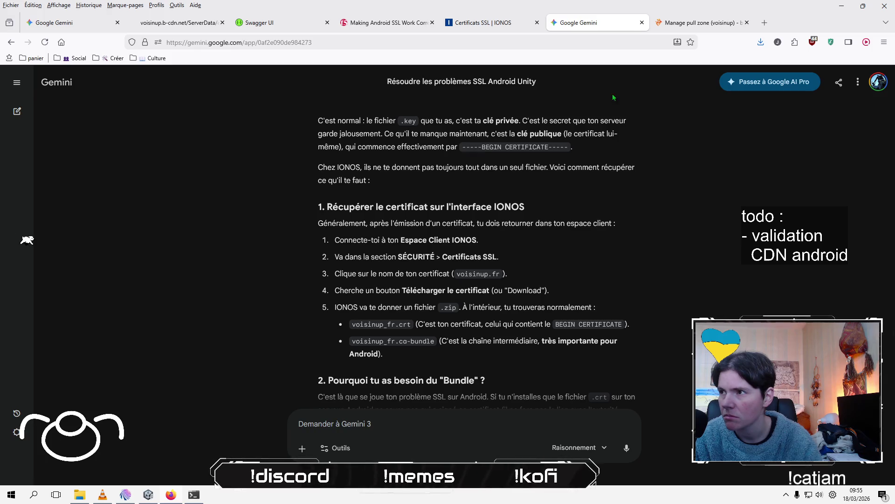
pyautogui.click(699, 22)
# Download the Certificat file from the IONOS SSL page and save it as voisinup.fr_ssl_certificate.cer.
pyautogui.click(490, 22)
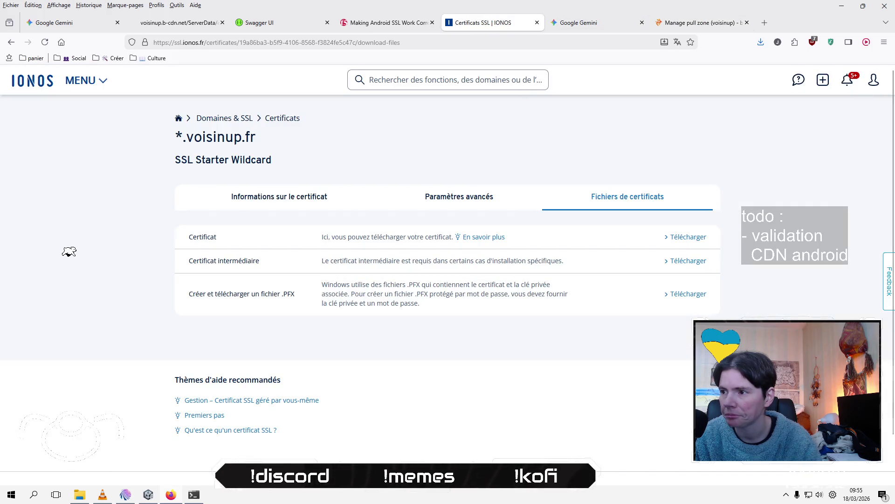
pyautogui.click(688, 237)
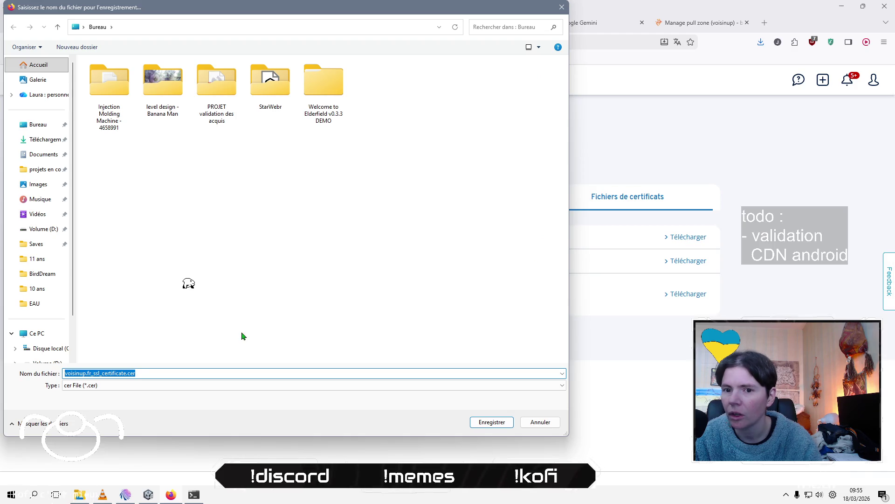
pyautogui.click(503, 425)
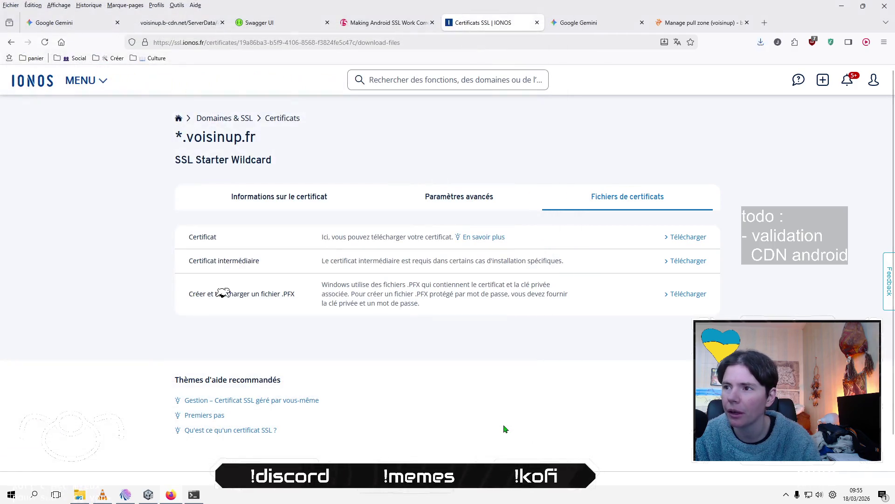
pyautogui.hotkey('alt', 'Tab')
pyautogui.hotkey('alt', 'Tab')
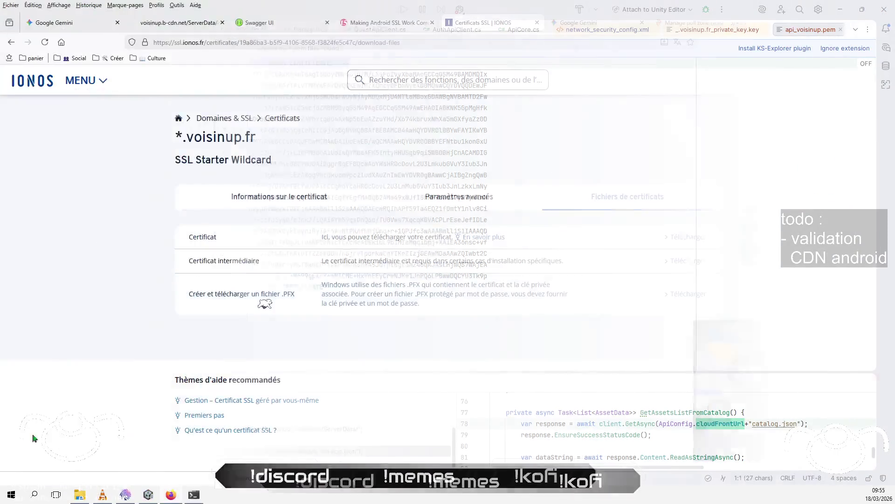
pyautogui.hotkey('alt', 'Tab')
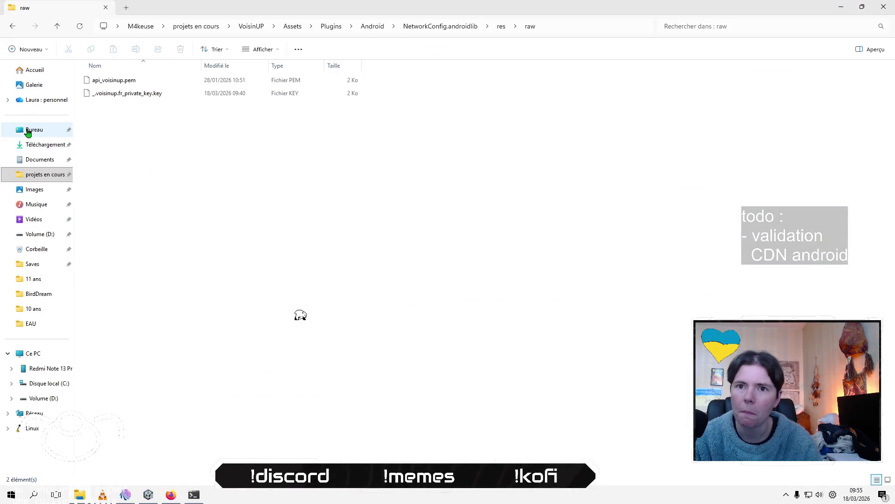
# Locate voisinup.fr_ssl_certificate.cer on the desktop and close the window showing its certificate text.
pyautogui.click(29, 129)
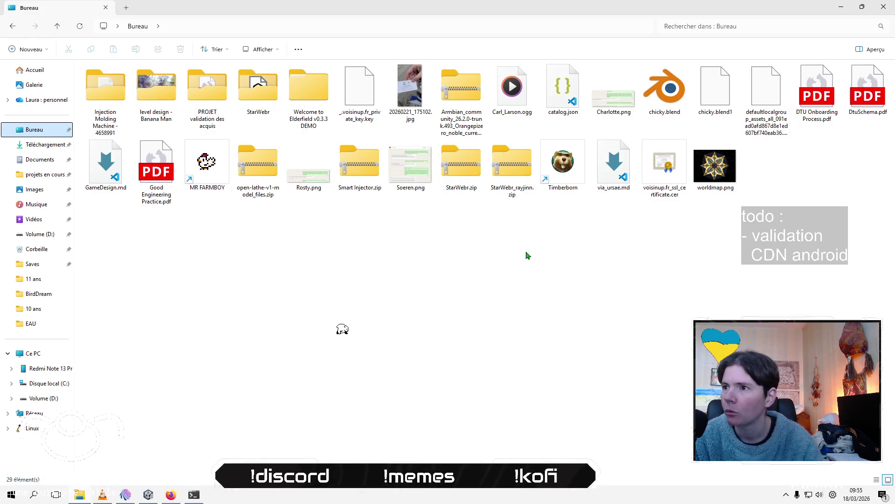
pyautogui.click(653, 178)
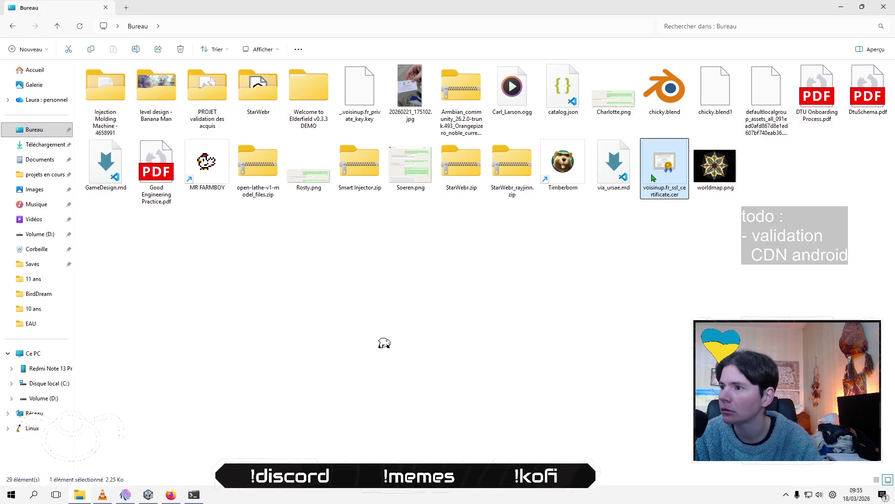
pyautogui.rightClick(680, 158)
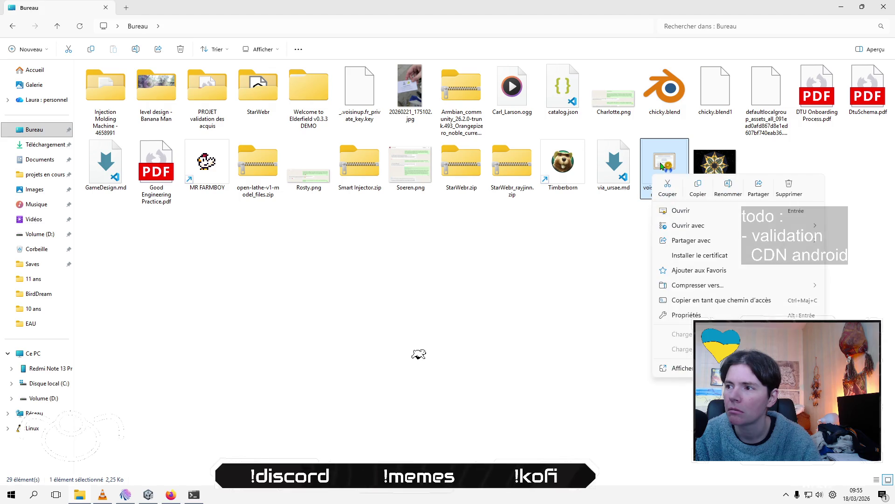
pyautogui.moveTo(695, 227)
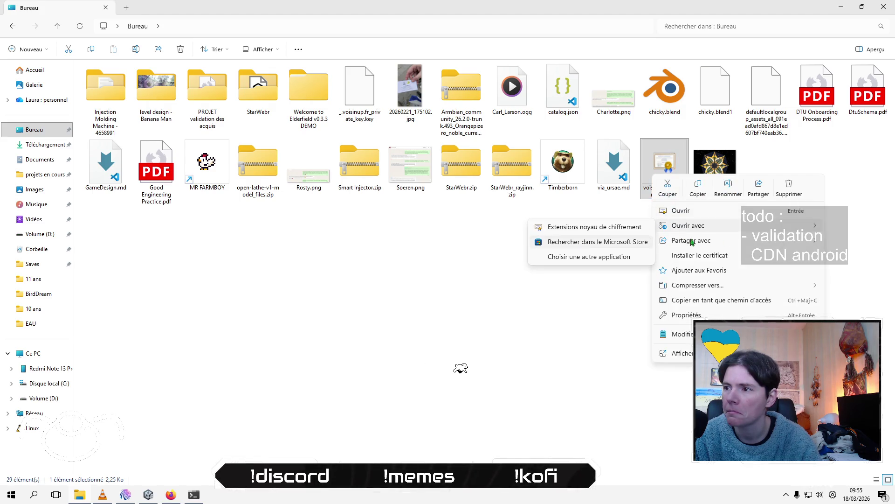
pyautogui.moveTo(727, 240)
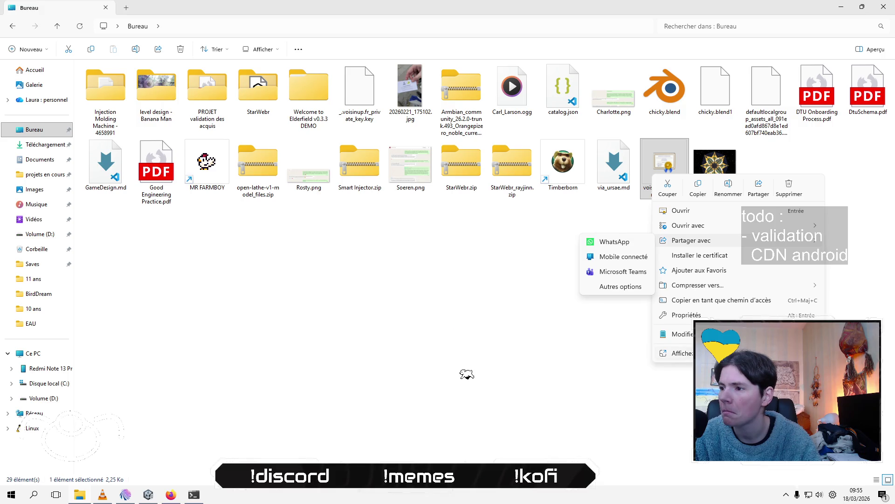
pyautogui.press('Escape')
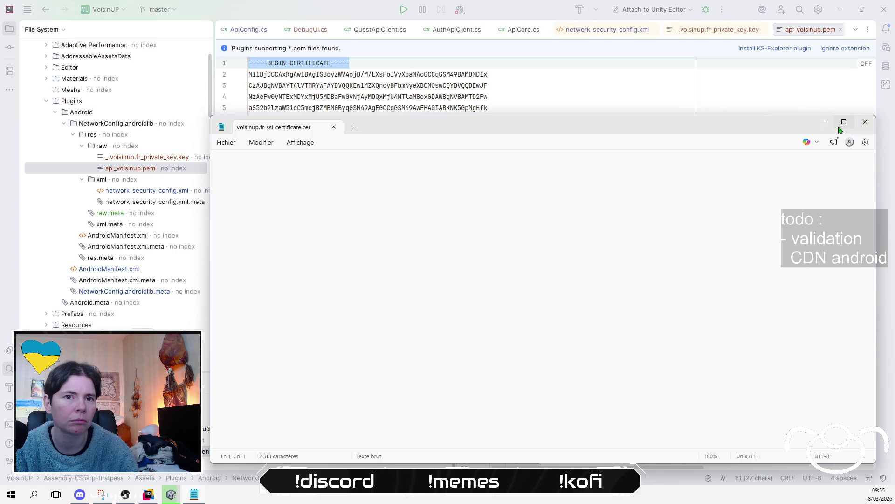
pyautogui.click(866, 122)
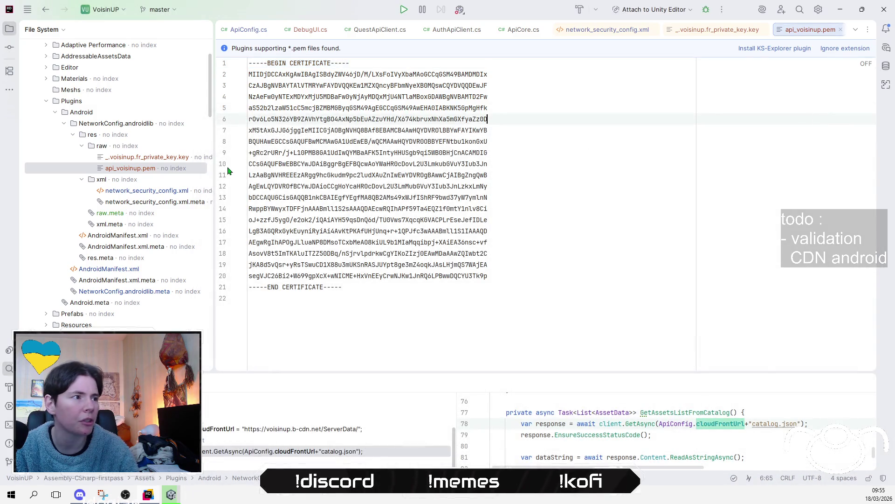
# Delete the old private key and api_voisinup.pem from the project's raw folder.
pyautogui.click(138, 160)
pyautogui.keyDown('shift'); pyautogui.click(139, 167); pyautogui.keyUp('shift')
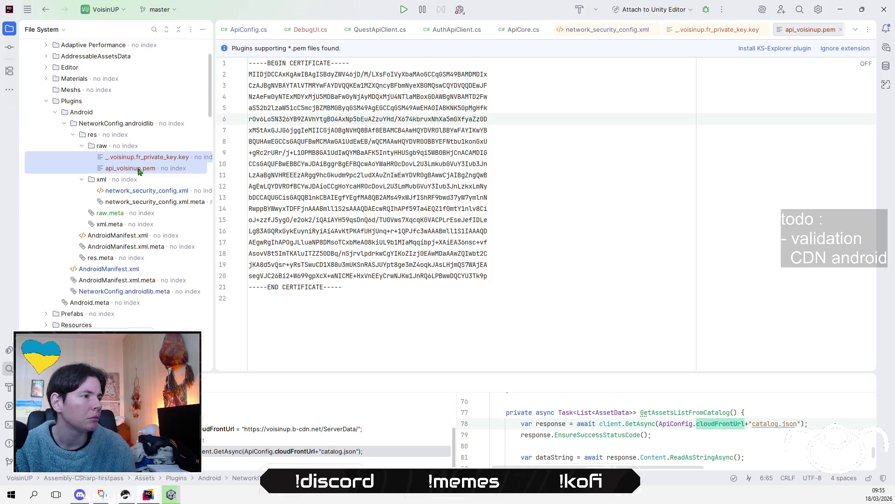
pyautogui.moveTo(140, 167); pyautogui.dragTo(142, 170)
pyautogui.moveTo(225, 274)
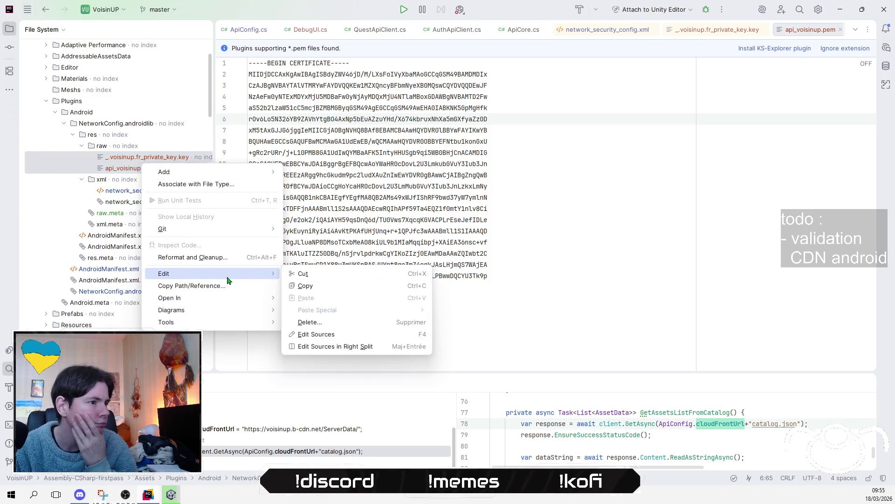
pyautogui.click(354, 321)
pyautogui.click(459, 256)
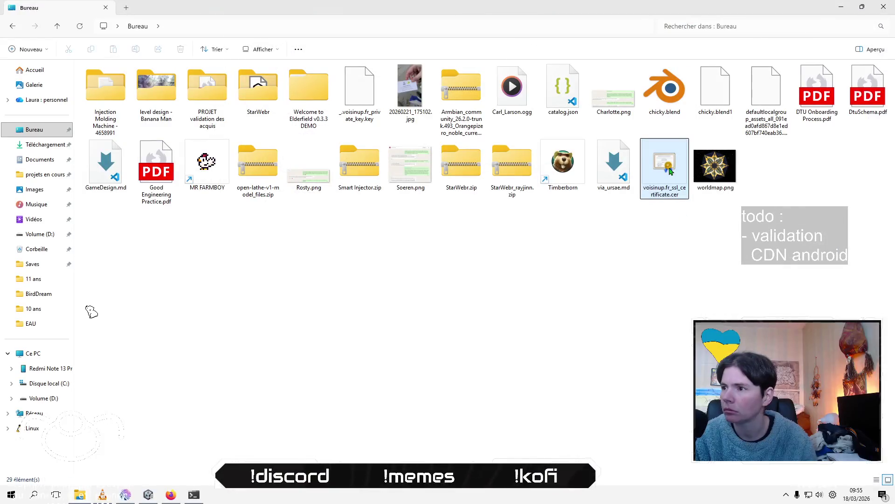
# Go to projets en cours > VoisinUP > Assets > Plugins > Android > NetworkConfig.androidlib > res > raw and paste the certificate.
pyautogui.click(36, 180)
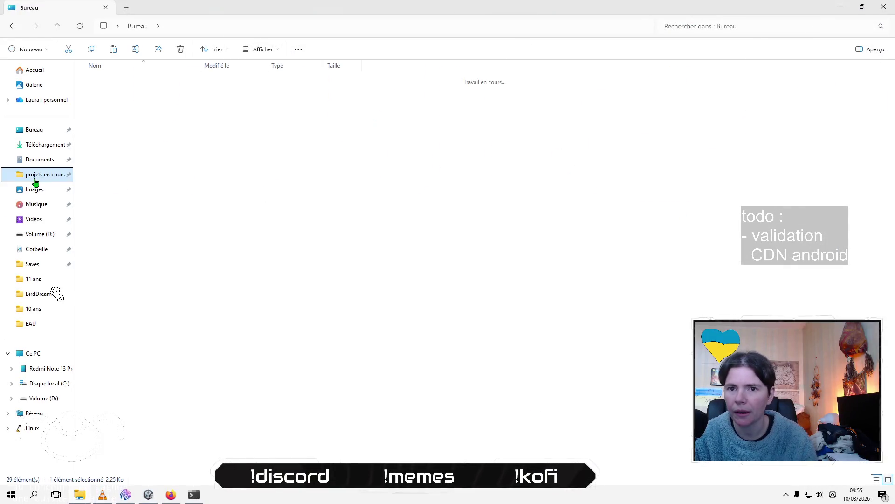
pyautogui.doubleClick(113, 184)
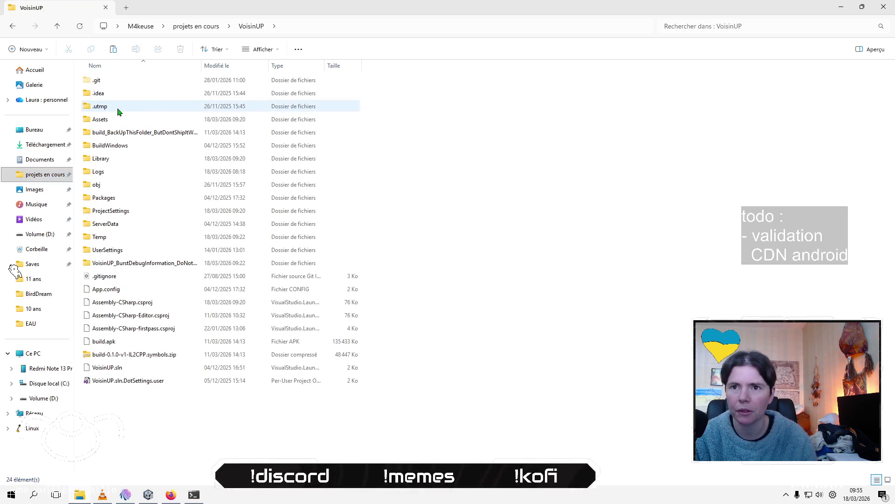
pyautogui.doubleClick(155, 121)
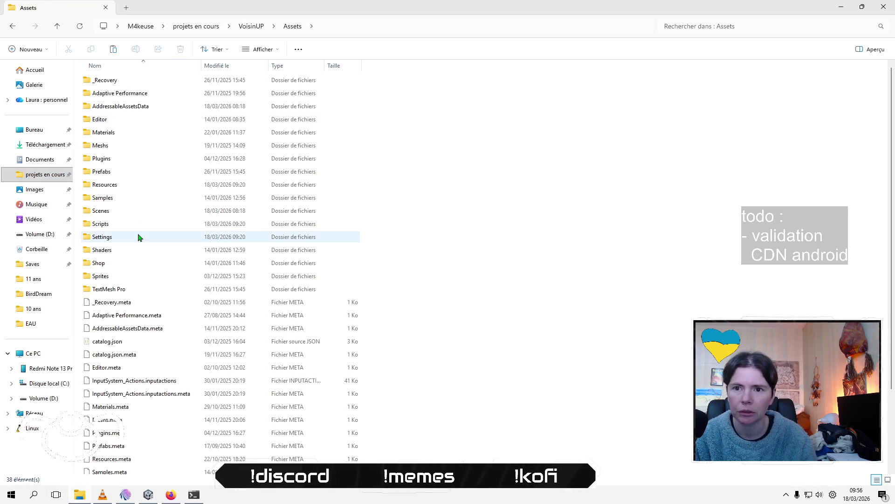
pyautogui.doubleClick(122, 158)
pyautogui.doubleClick(129, 86)
pyautogui.doubleClick(129, 87)
pyautogui.doubleClick(128, 87)
pyautogui.doubleClick(128, 86)
pyautogui.hotkey('ctrl', 'v')
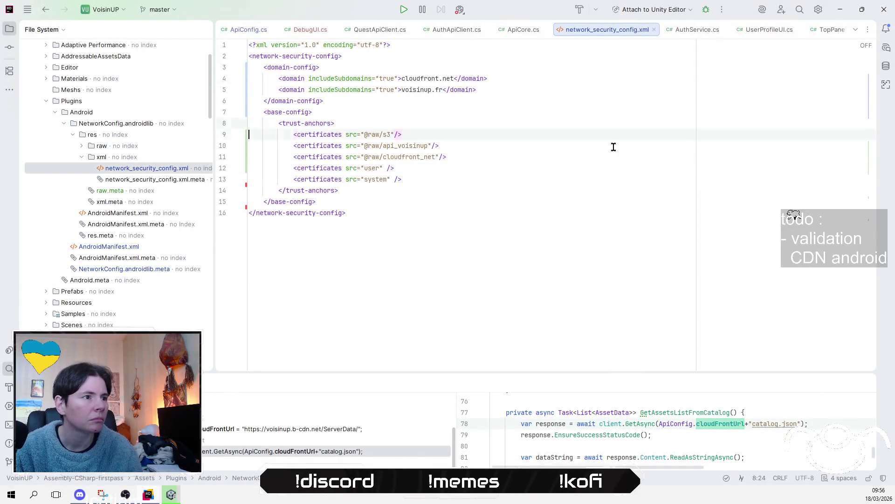
# Cut the s3 and cloudfront_net certificate lines from the trust anchors in network_security_config.xml.
pyautogui.press('Home')
pyautogui.press('Home')
pyautogui.hotkey('shift', 'Down')
pyautogui.hotkey('shift', 'Down')
pyautogui.hotkey('shift', 'Down')
pyautogui.hotkey('shift', 'Up')
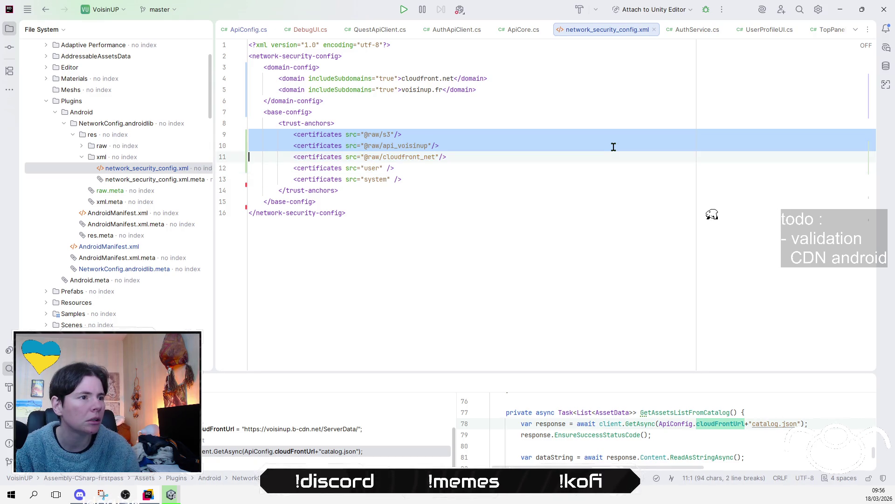
pyautogui.press('Escape')
pyautogui.hotkey('ctrl', 'x')
pyautogui.press('Up')
pyautogui.press('Up')
pyautogui.hotkey('ctrl', 'x')
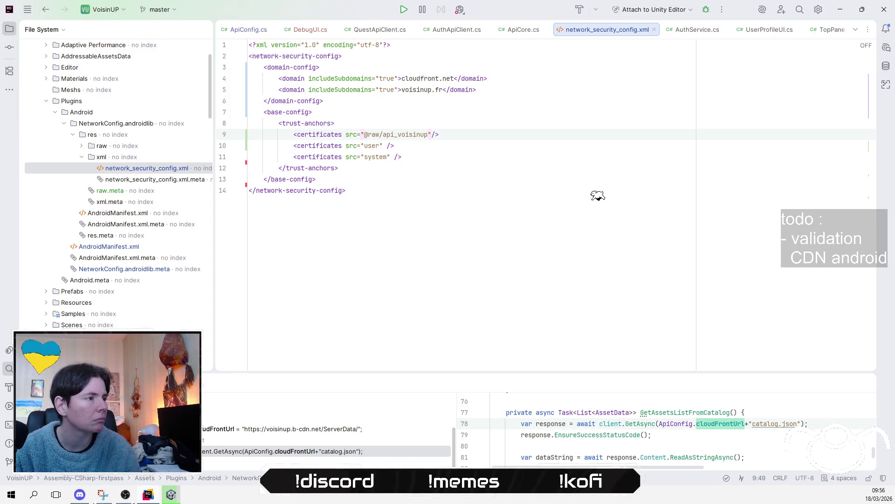
pyautogui.click(82, 145)
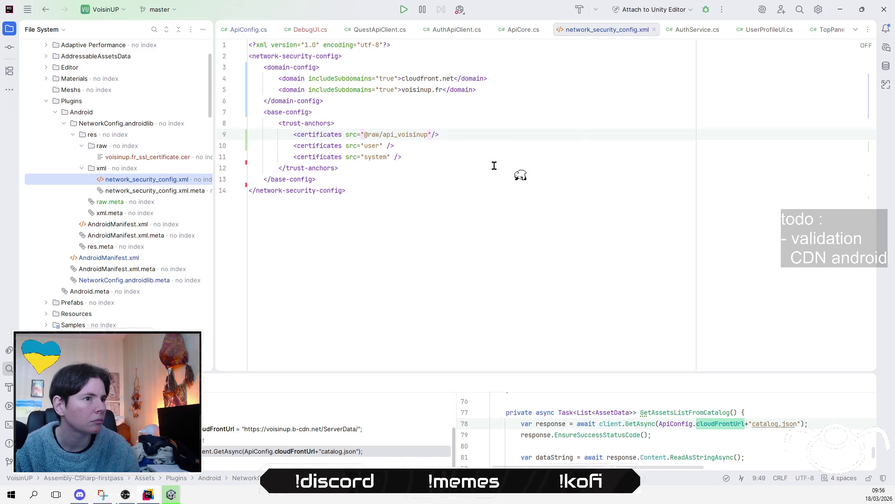
# Rename the raw folder's certificate file to api_voisinup.cer.
pyautogui.rightClick(170, 157)
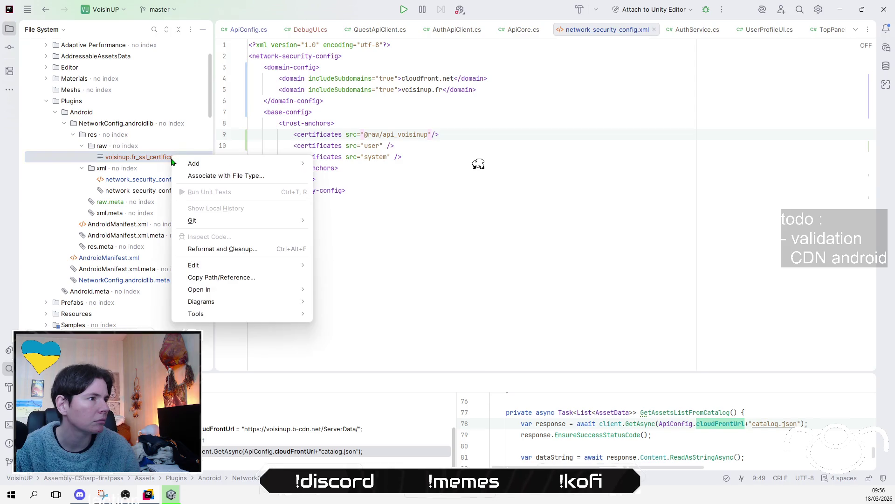
pyautogui.moveTo(299, 266)
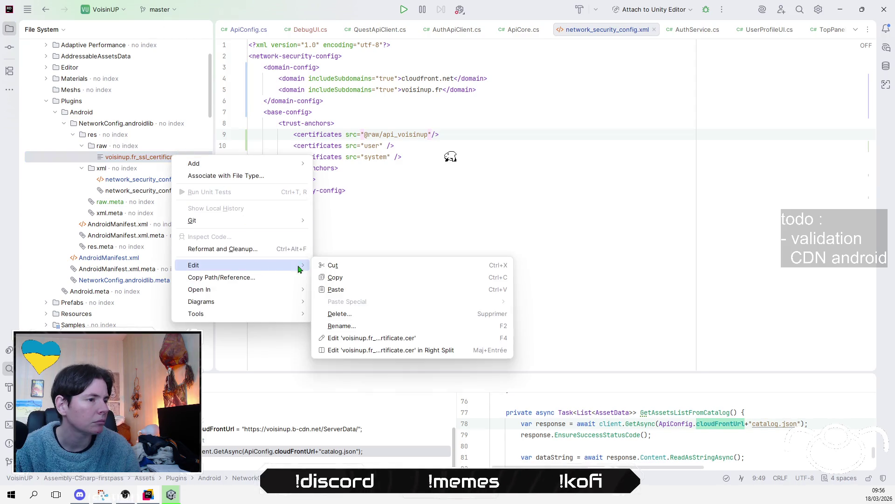
pyautogui.click(382, 326)
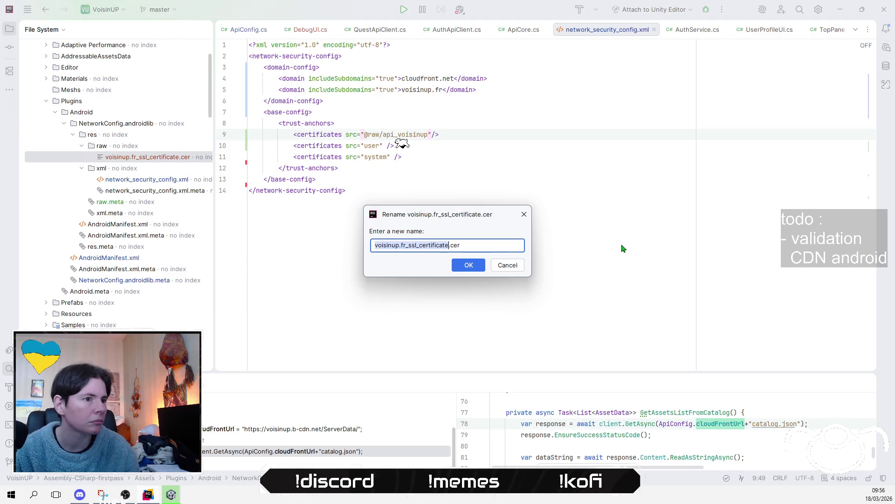
pyautogui.write('api_voisin')
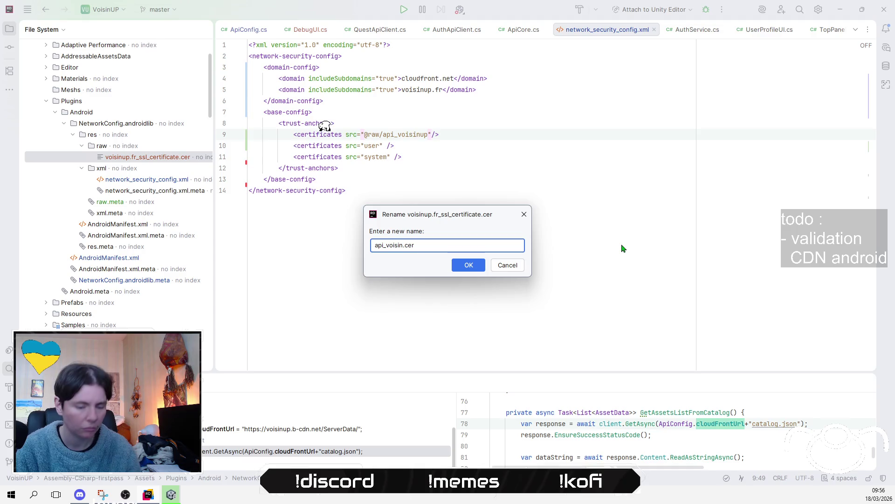
pyautogui.write('up')
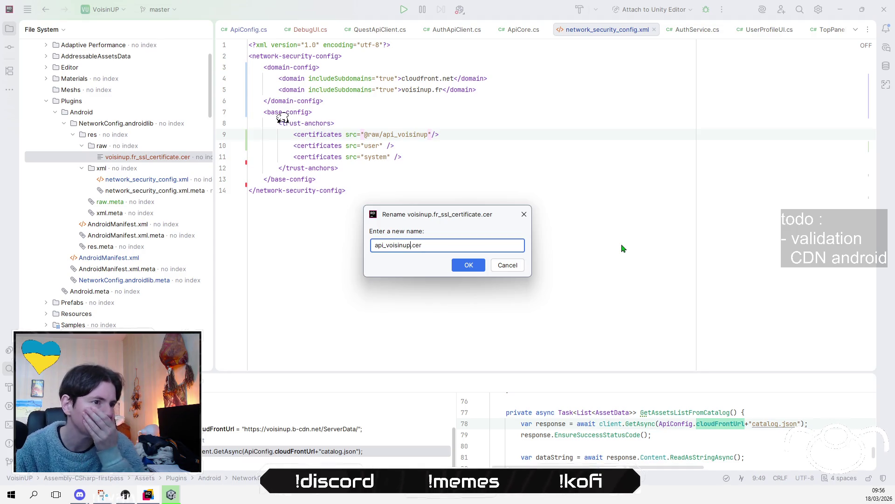
pyautogui.press('Return')
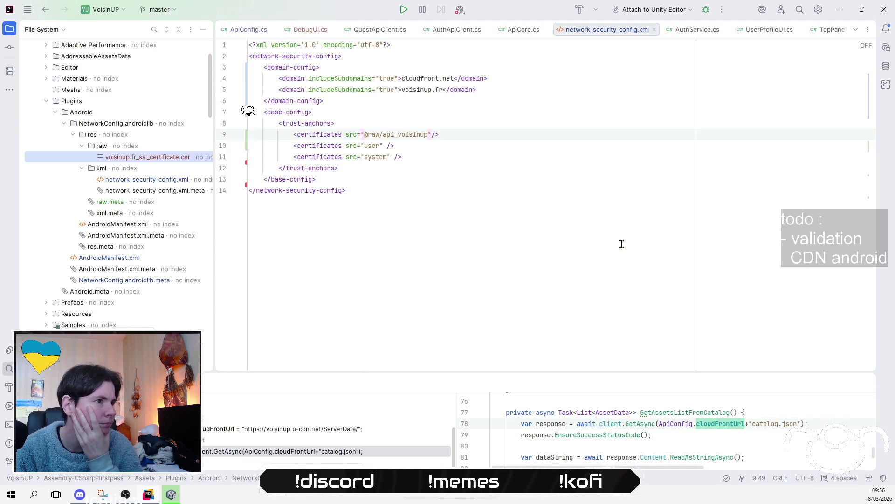
# Select the whole XML configuration in network_security_config.xml.
pyautogui.click(614, 236)
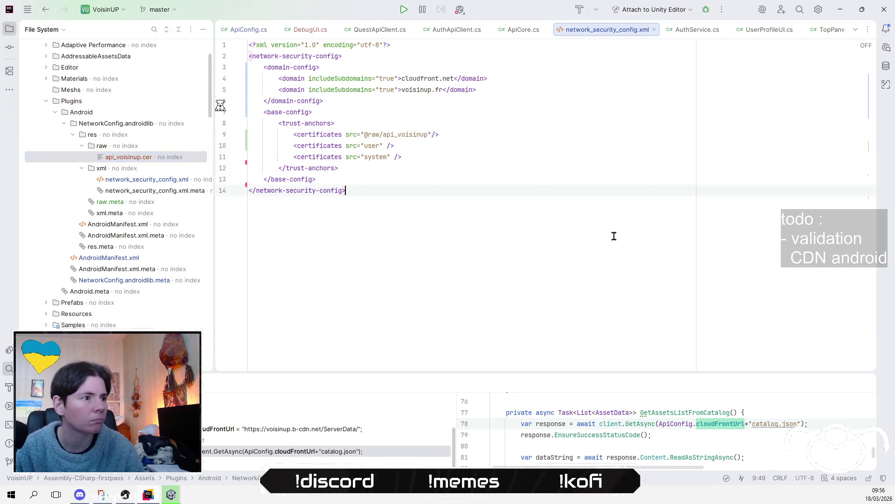
pyautogui.click(512, 181)
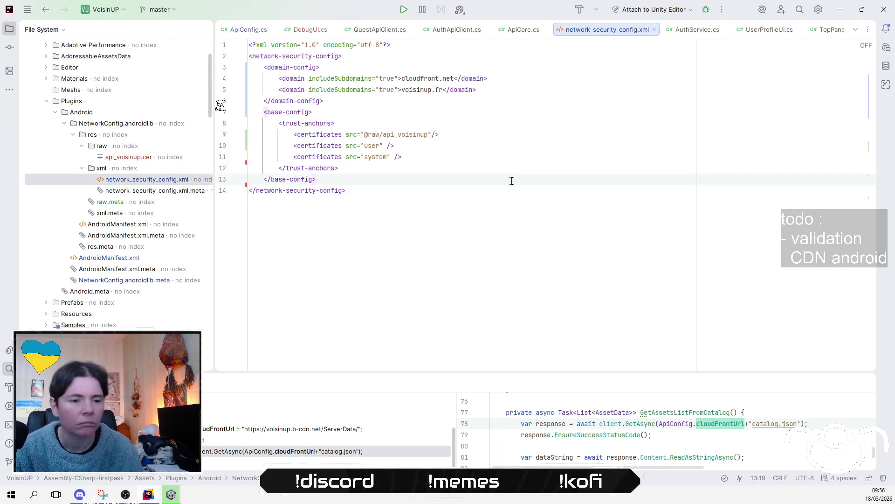
pyautogui.click(494, 198)
pyautogui.hotkey('ctrl', 'a')
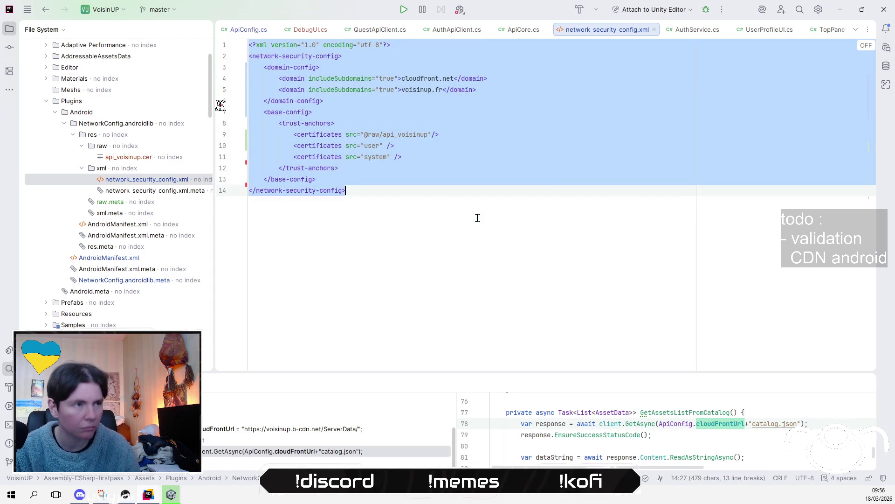
pyautogui.hotkey('alt', 'Tab')
# Move to the domain lines and select the word voisinup on line 5.
pyautogui.click(589, 77)
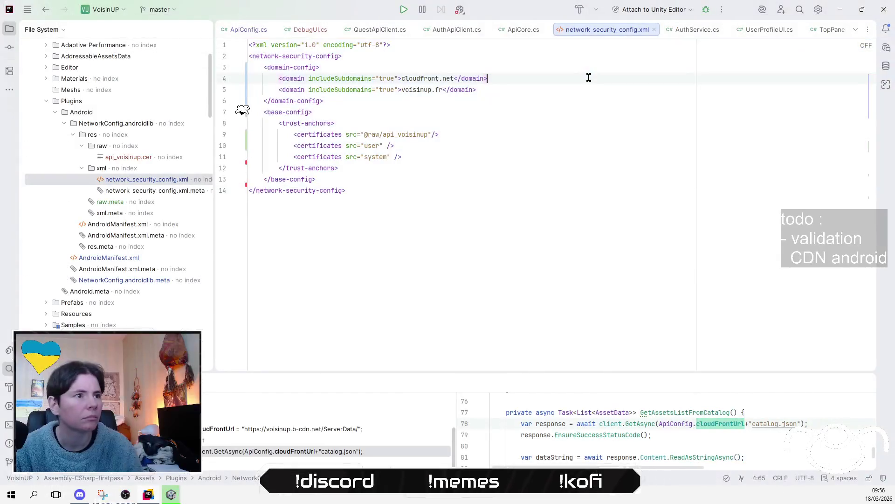
pyautogui.press('Down')
pyautogui.press('Left')
pyautogui.hotkey('ctrl', 'Left')
pyautogui.hotkey('ctrl', 'Left')
pyautogui.hotkey('ctrl', 'Left')
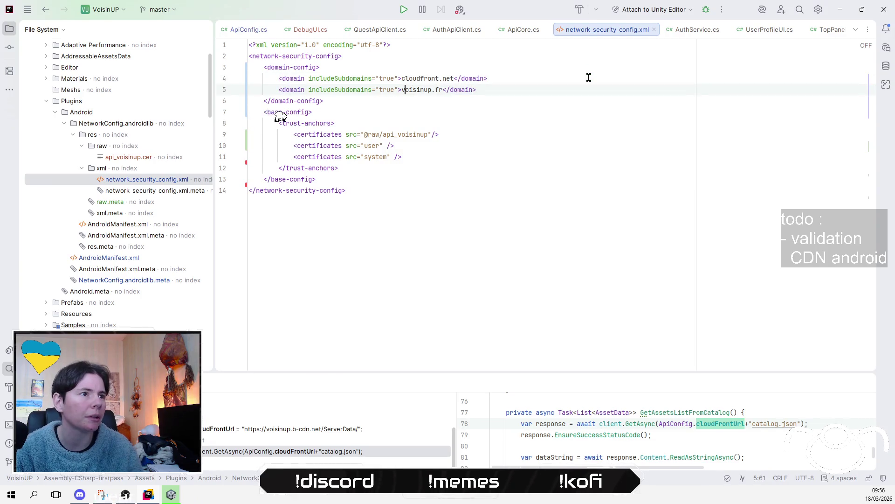
pyautogui.hotkey('ctrl', 'shift', 'Left')
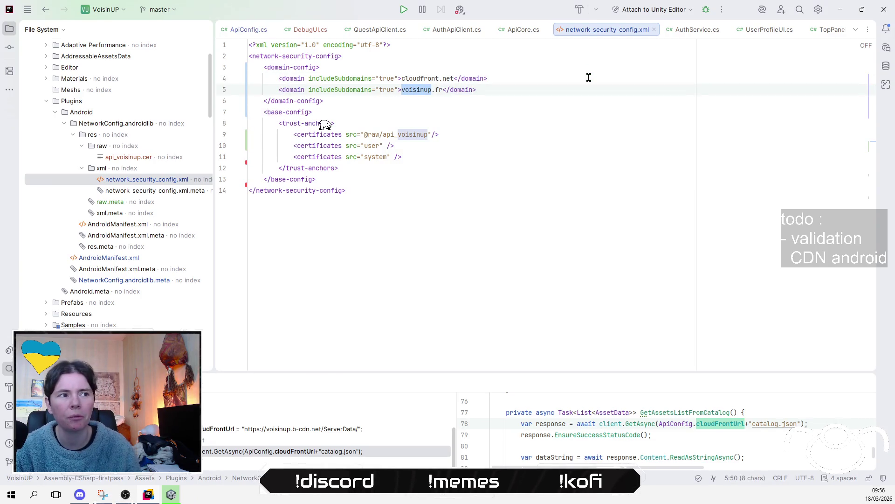
# Replace cloudfront in the first domain with b-cdn, copied from the CDN catalog.json address.
pyautogui.press('Up')
pyautogui.hotkey('ctrl', 'shift', 'Right')
pyautogui.press('Delete')
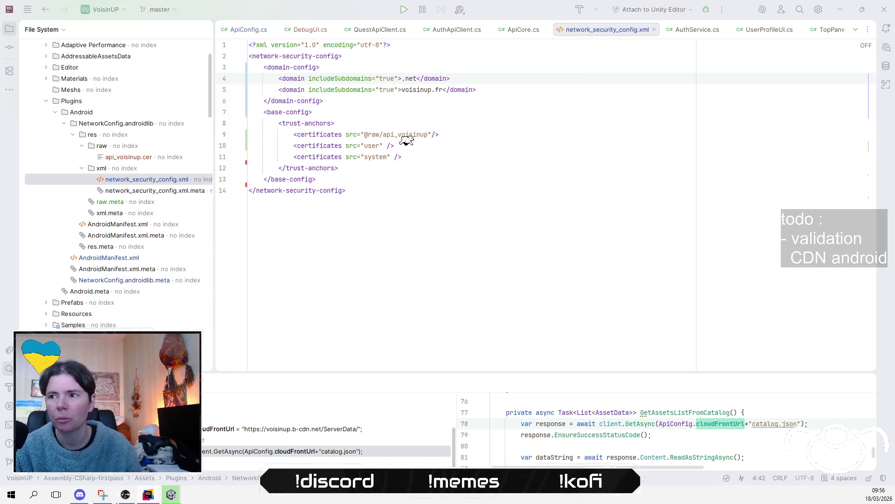
pyautogui.hotkey('alt', 'Tab')
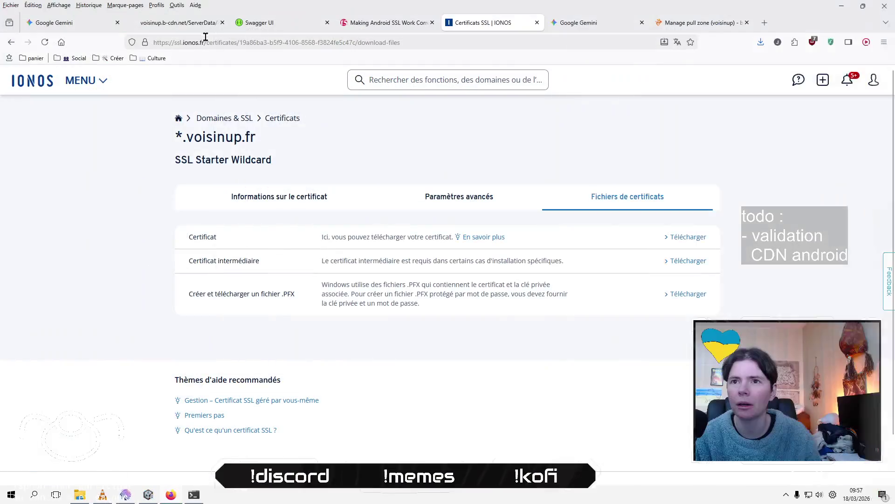
pyautogui.click(196, 23)
pyautogui.moveTo(200, 43); pyautogui.dragTo(216, 43)
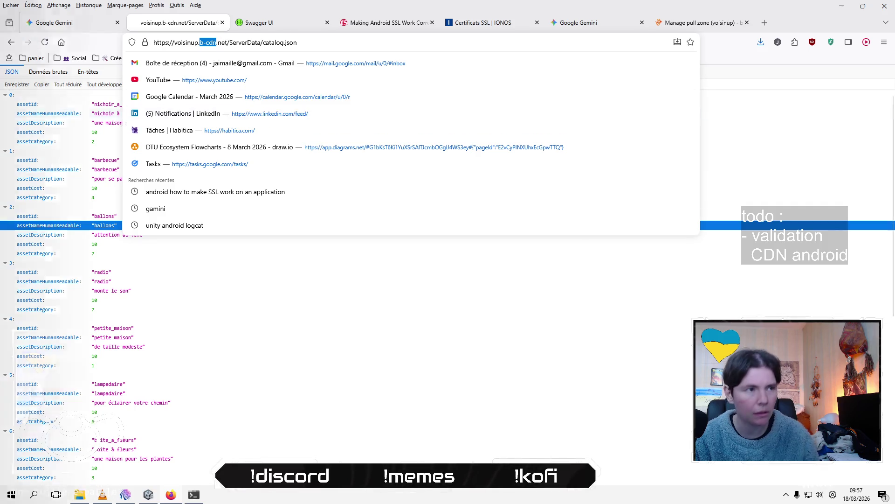
pyautogui.hotkey('alt', 'Tab')
pyautogui.click(404, 77)
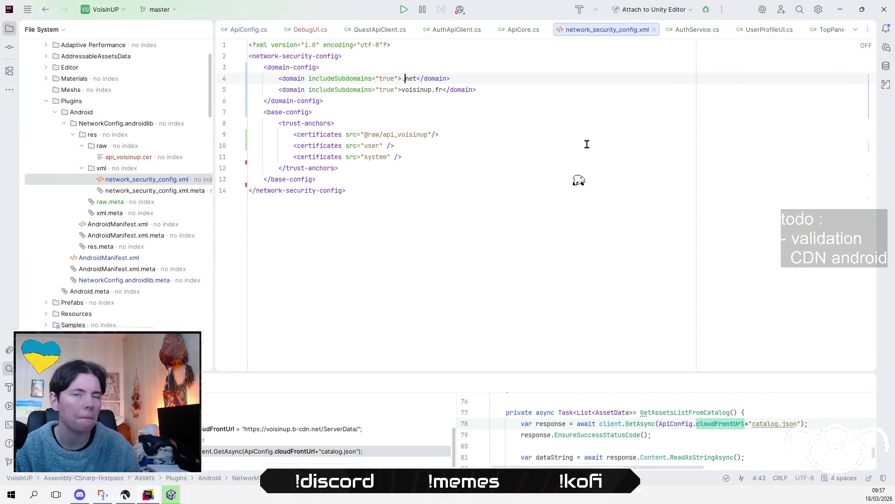
pyautogui.hotkey('ctrl', 'v')
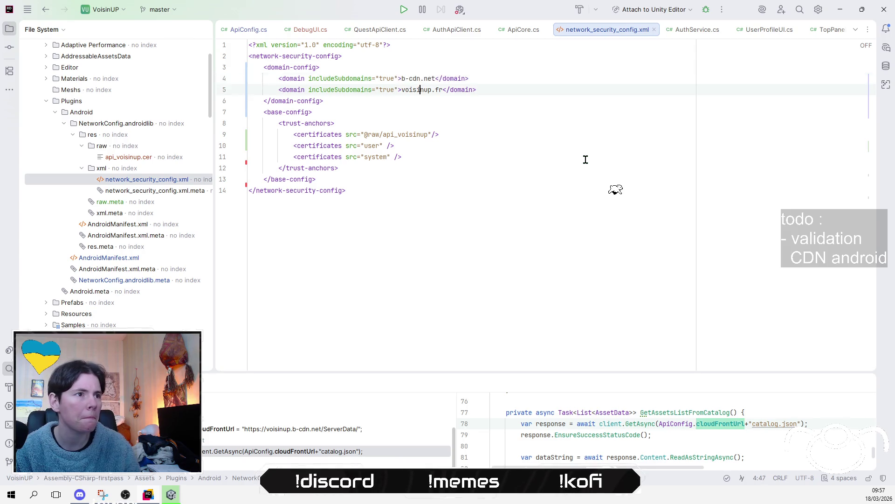
# Select the entire updated config file for sharing with Gemini.
pyautogui.press('Up')
pyautogui.click(585, 160)
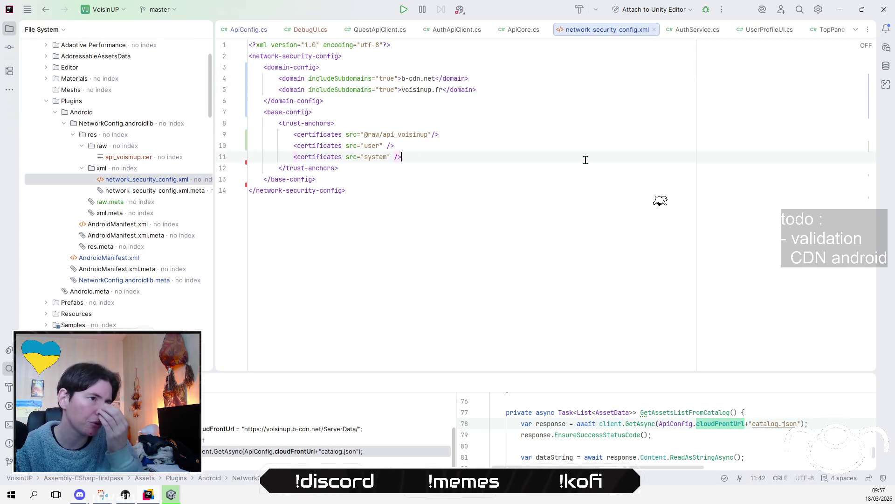
pyautogui.click(429, 219)
pyautogui.hotkey('ctrl', 'a')
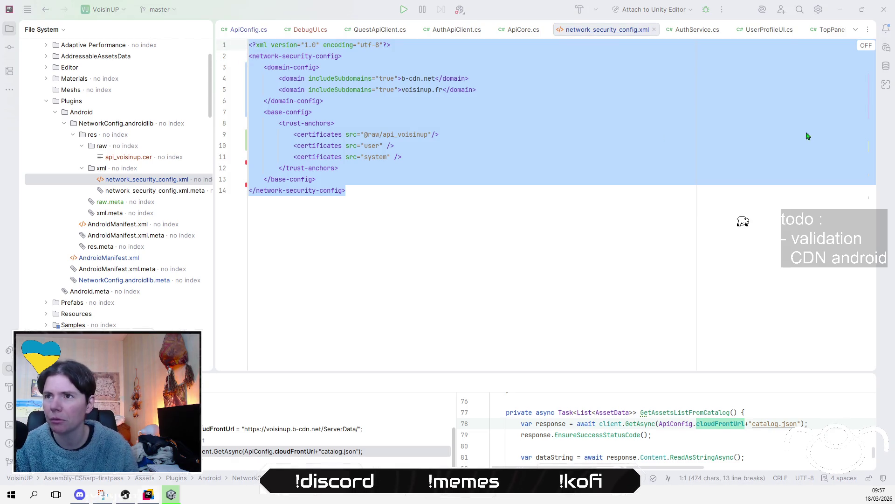
pyautogui.hotkey('alt', 'Tab')
pyautogui.click(551, 26)
# Paste the config XML into Gemini, add a note about the CDN and voisinup.fr API hosts, and send.
pyautogui.click(441, 439)
pyautogui.hotkey('ctrl', 'v')
pyautogui.hotkey('shift', 'Return')
pyautogui.hotkey('shift', 'Return')
pyautogui.write('voici mon fichier maintena')
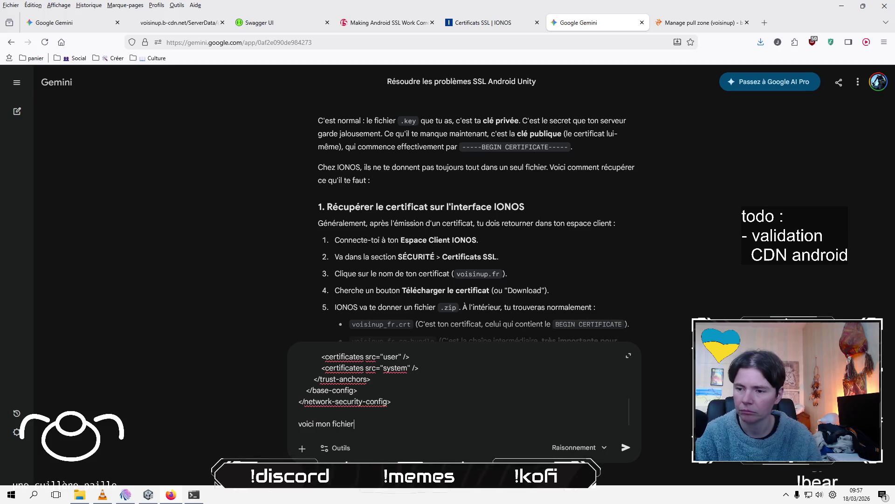
pyautogui.write('nt :')
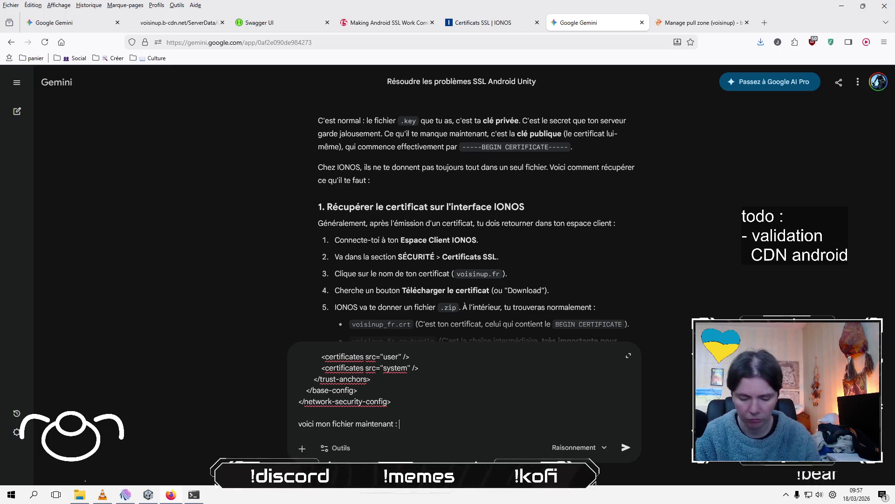
pyautogui.write(' mon cdn est chez')
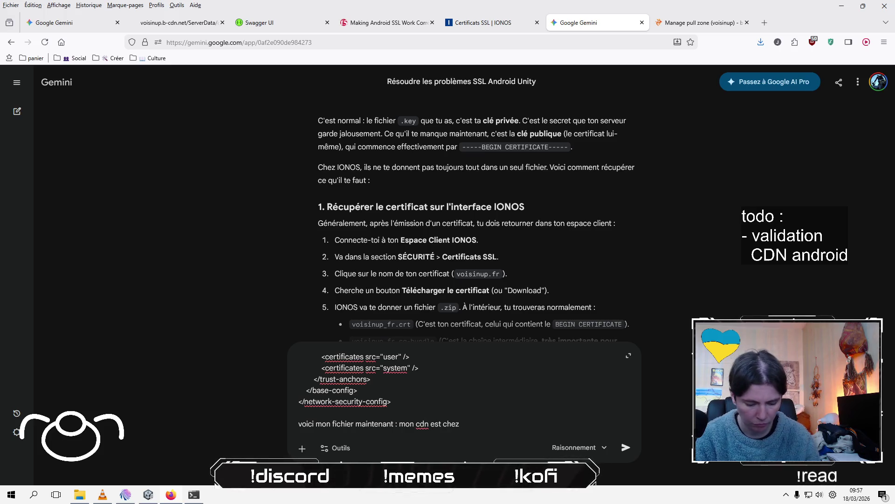
pyautogui.write(' bunn')
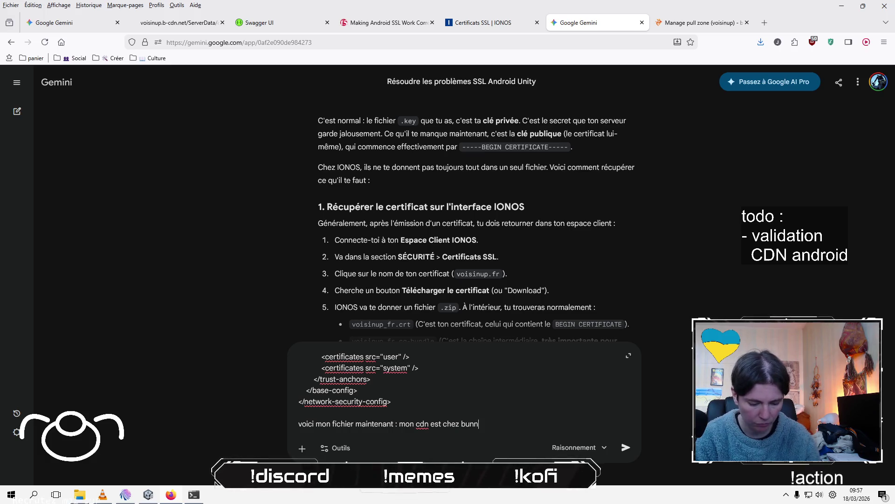
pyautogui.write('yt et mo')
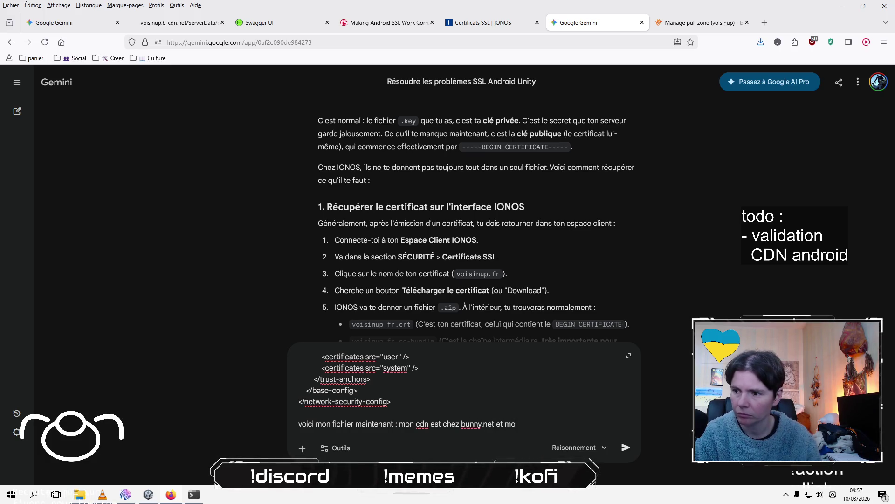
pyautogui.write('voisinup')
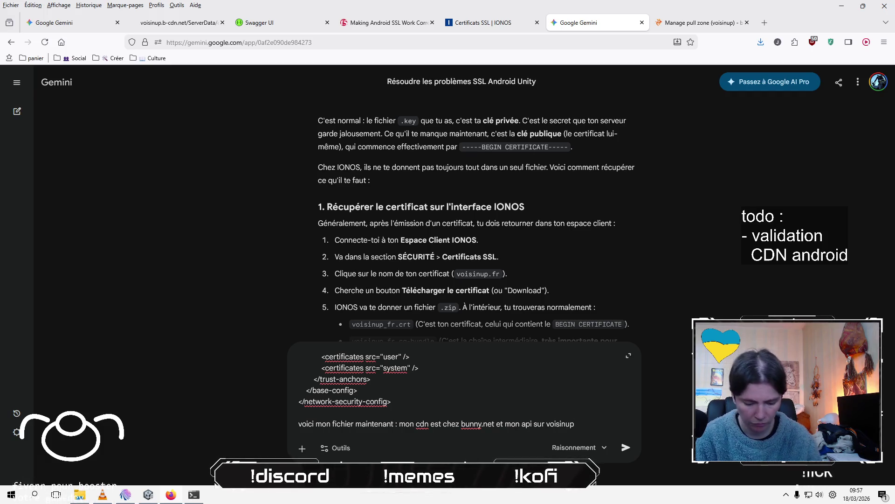
pyautogui.write('.fr')
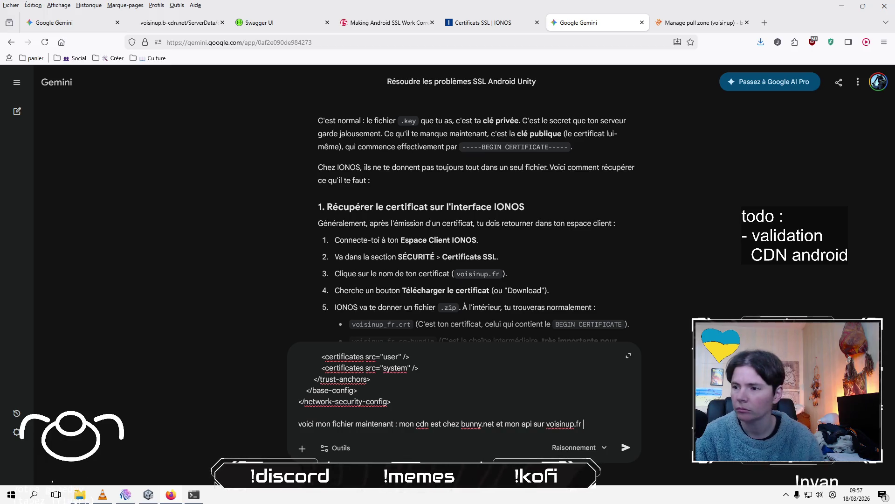
pyautogui.write(' (m')
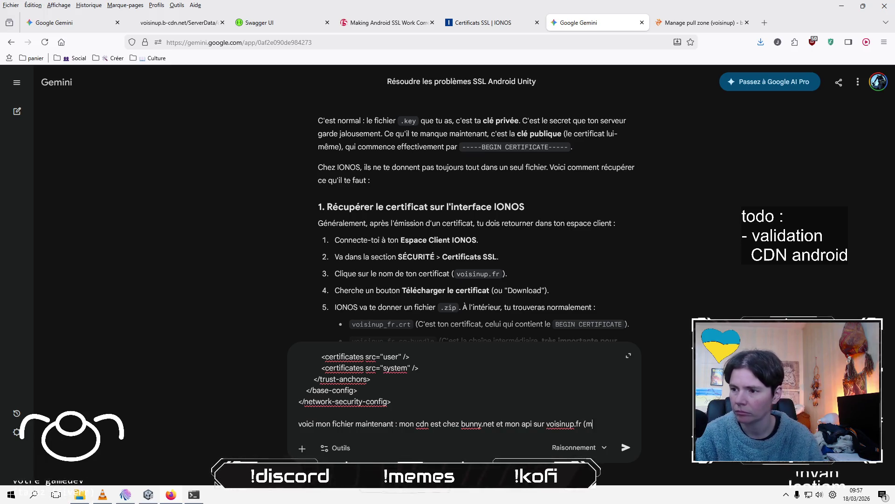
pyautogui.write('on serveur)')
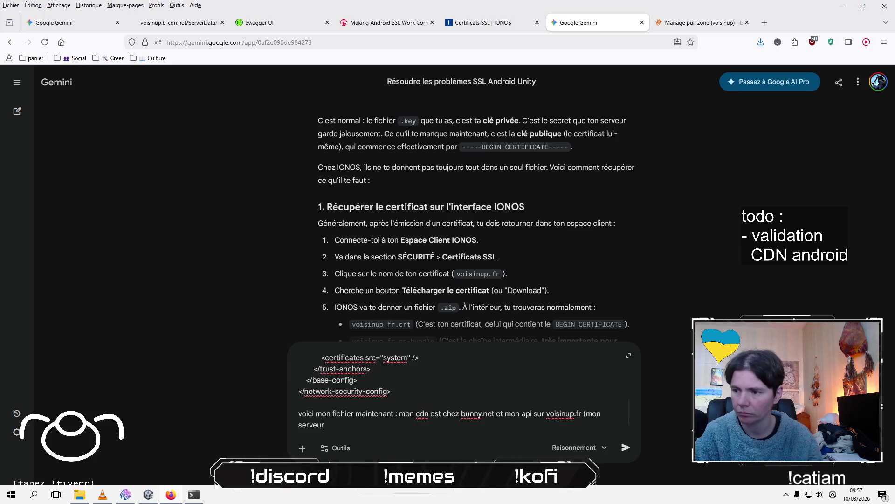
pyautogui.press('Return')
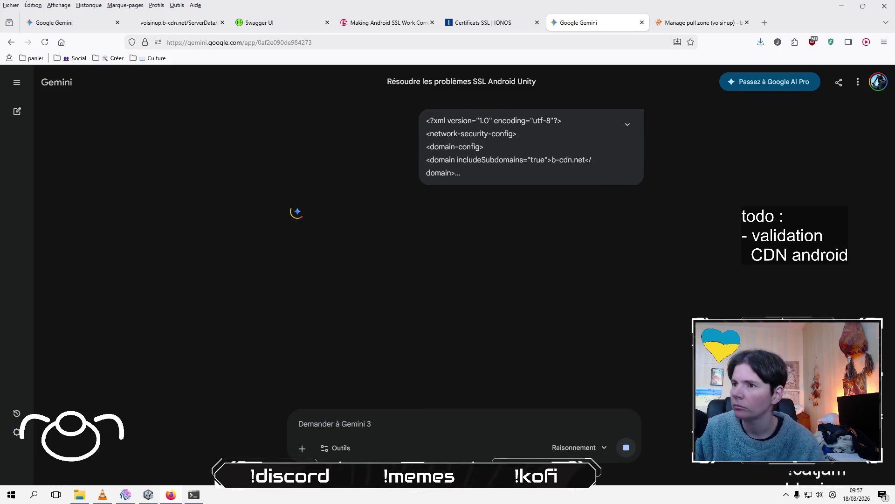
pyautogui.scroll(15, 180, 338)
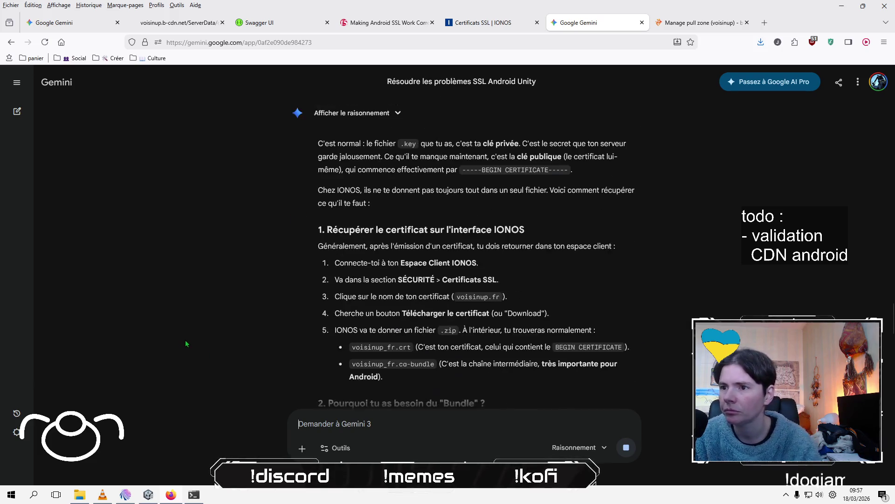
pyautogui.scroll(3, 193, 345)
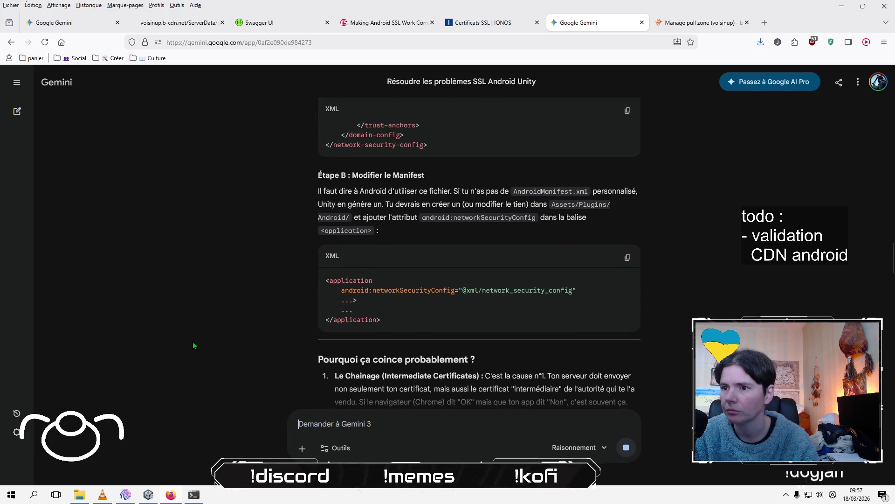
pyautogui.scroll(3, 194, 345)
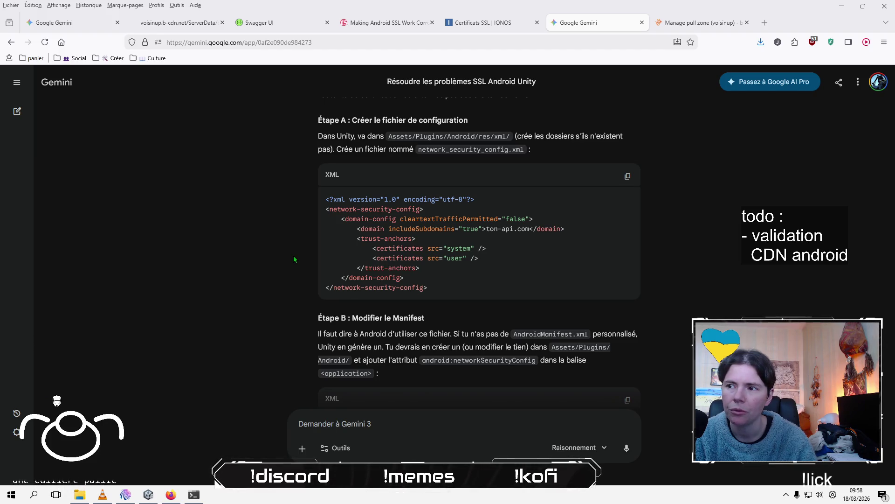
pyautogui.moveTo(341, 218); pyautogui.dragTo(569, 222)
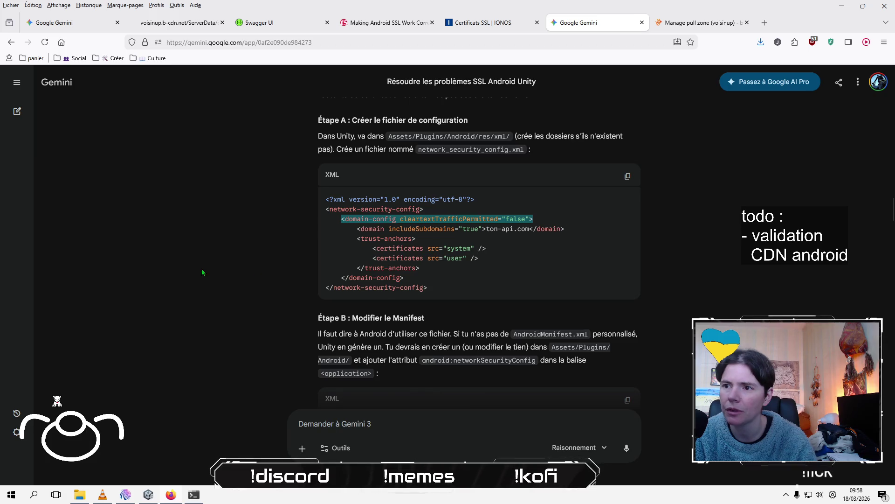
pyautogui.click(257, 268)
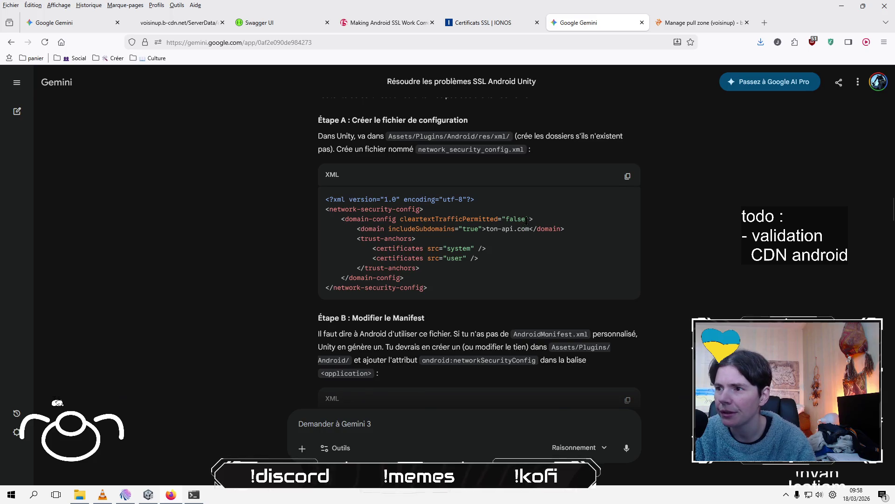
pyautogui.moveTo(529, 218); pyautogui.dragTo(394, 219)
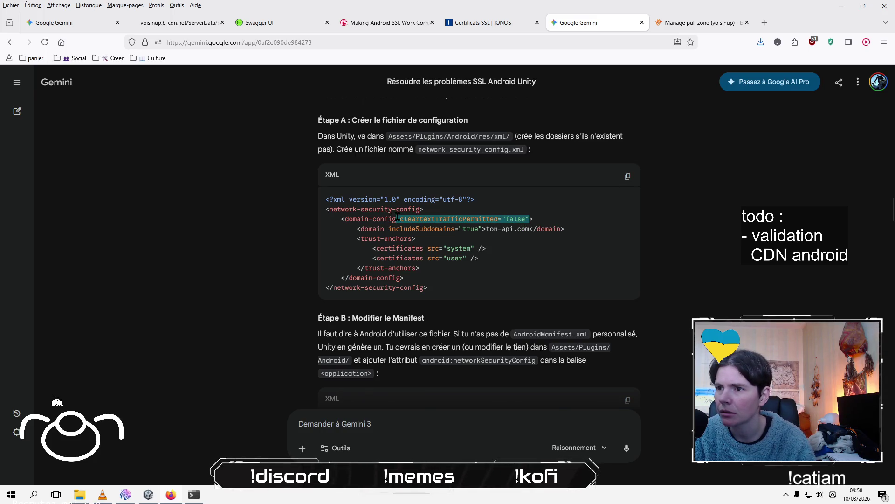
pyautogui.scroll(-20, 277, 276)
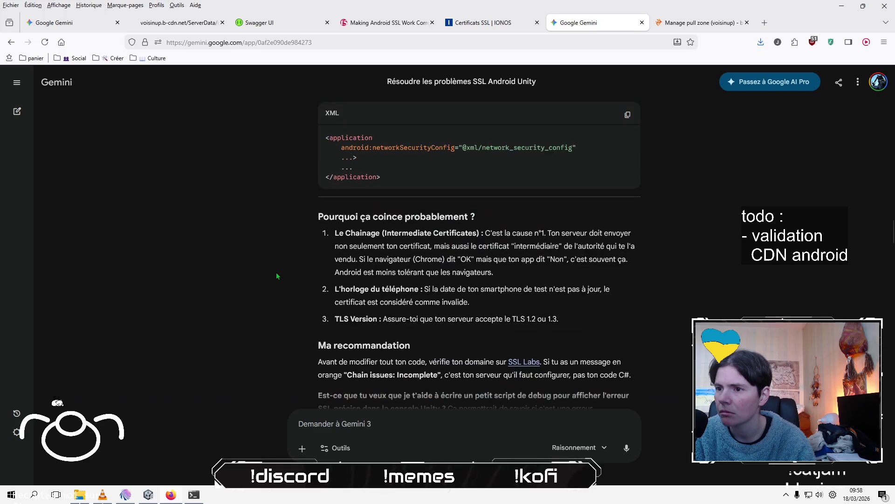
pyautogui.scroll(-10, 277, 275)
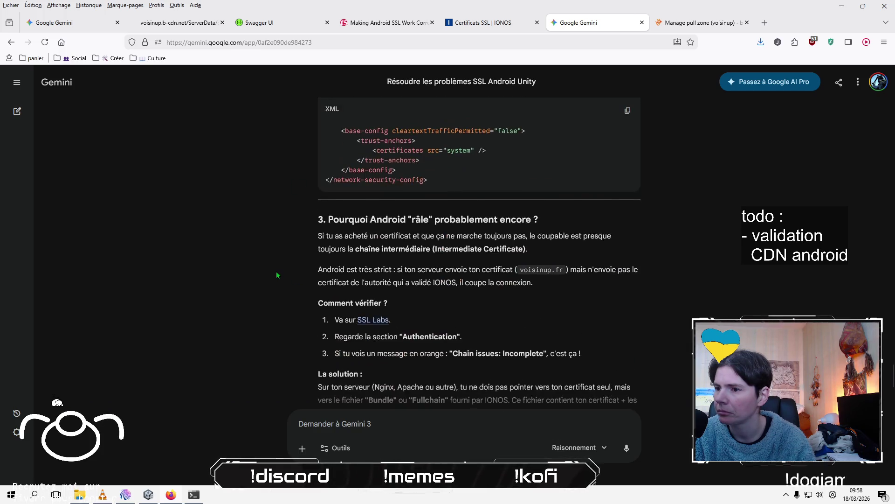
pyautogui.scroll(4, 259, 324)
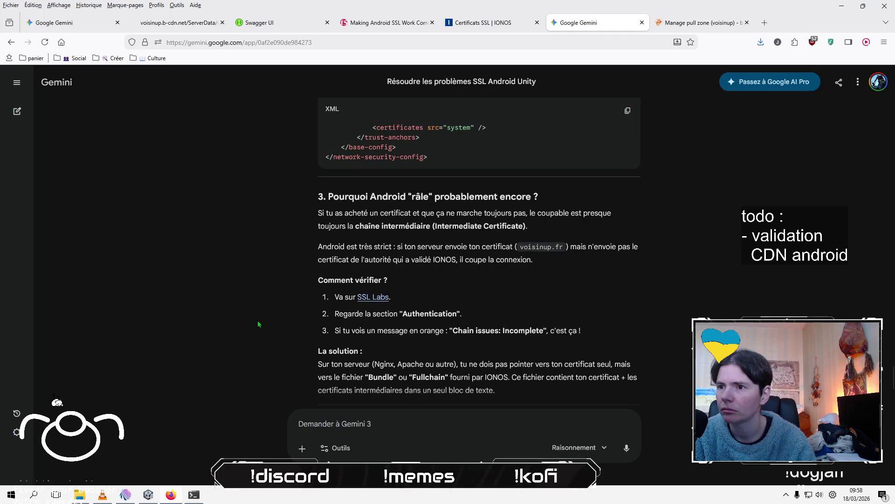
pyautogui.scroll(3, 258, 323)
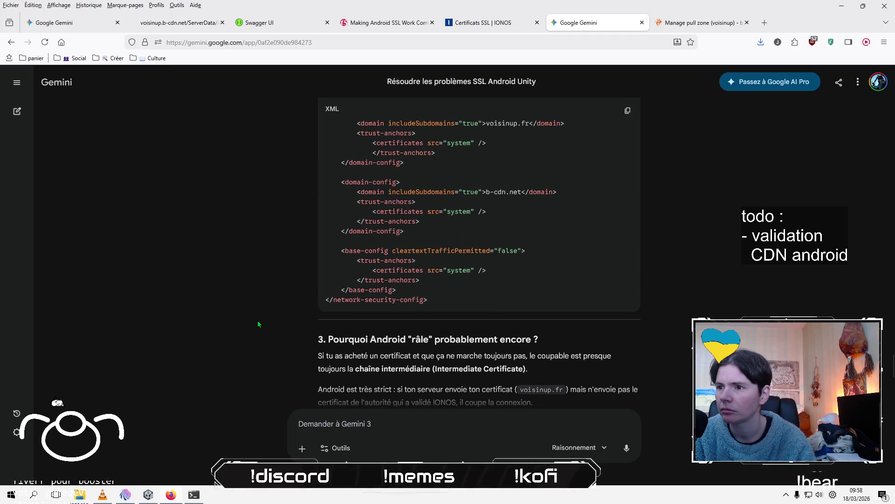
pyautogui.scroll(1, 258, 324)
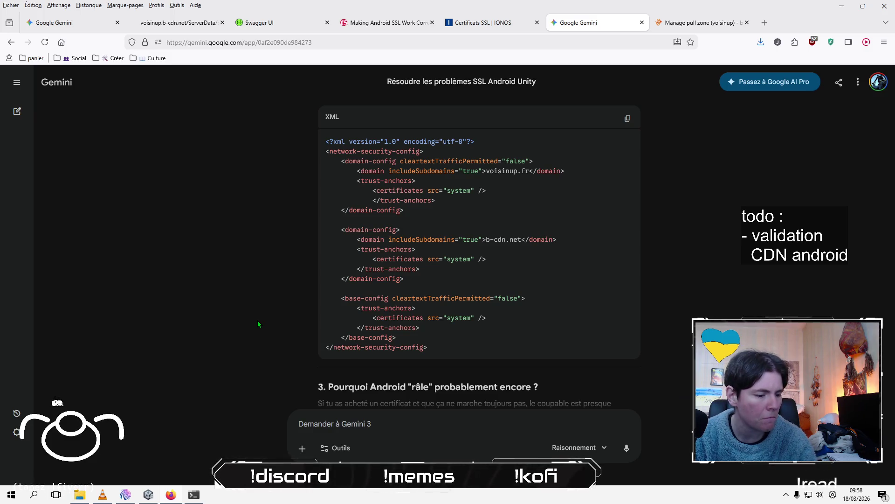
pyautogui.scroll(2, 259, 324)
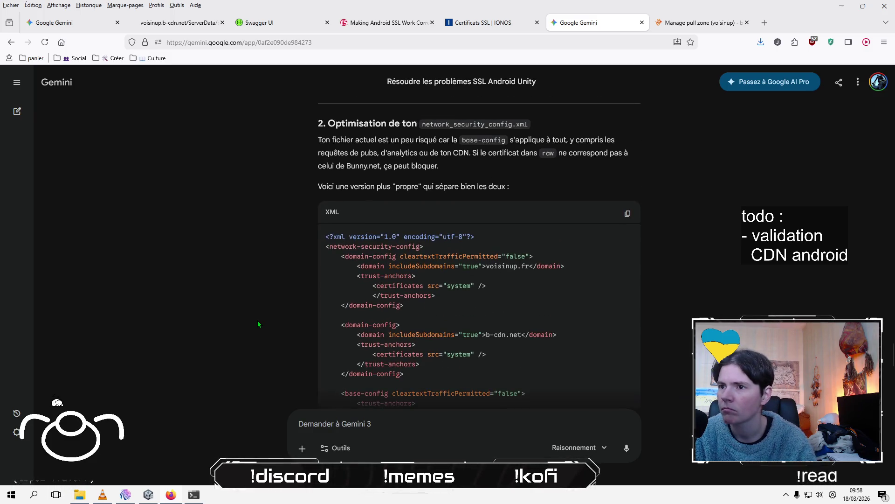
pyautogui.scroll(3, 259, 323)
pyautogui.scroll(4, 259, 323)
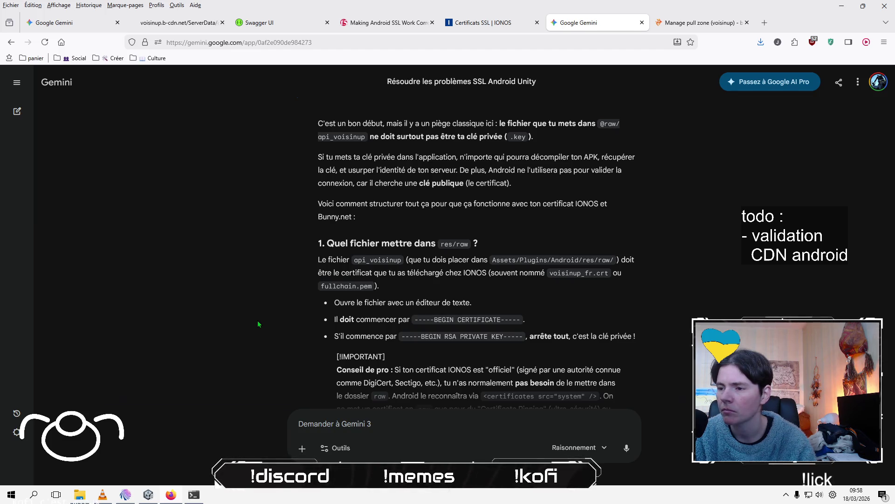
# Scroll through Gemini's reply past the XML block to the 'Résumé de tes actions' summary.
pyautogui.scroll(-1, 258, 320)
pyautogui.scroll(5, 258, 320)
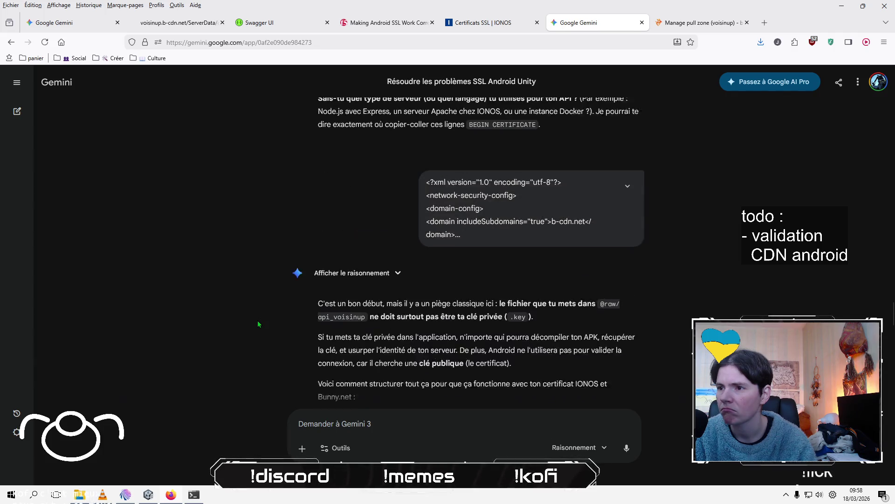
pyautogui.scroll(-3, 258, 319)
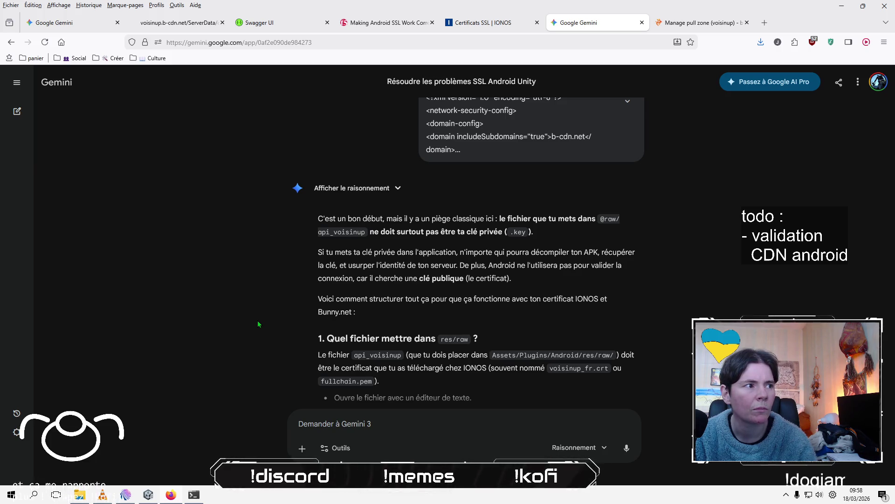
pyautogui.scroll(-6, 258, 320)
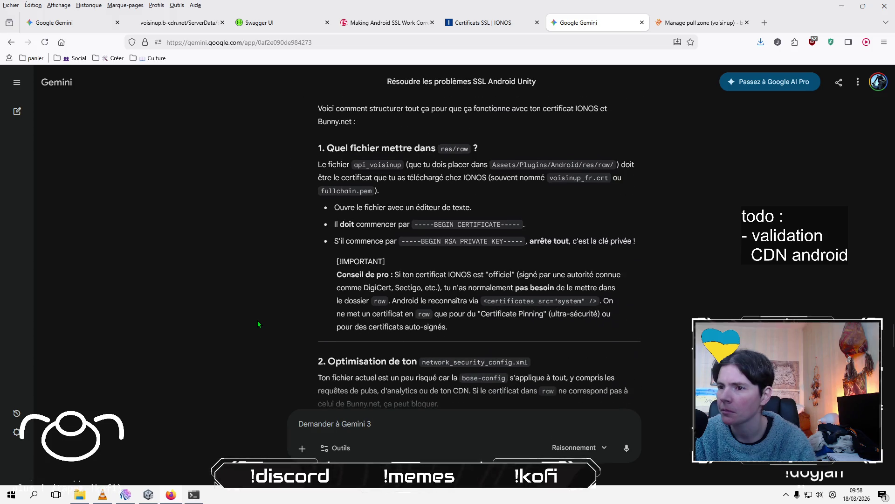
pyautogui.scroll(-1, 258, 321)
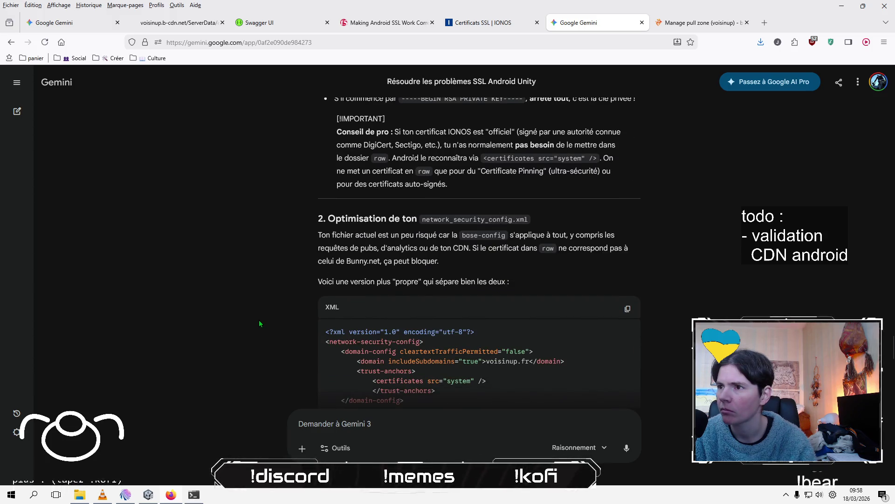
pyautogui.scroll(-3, 259, 322)
pyautogui.scroll(1, 260, 323)
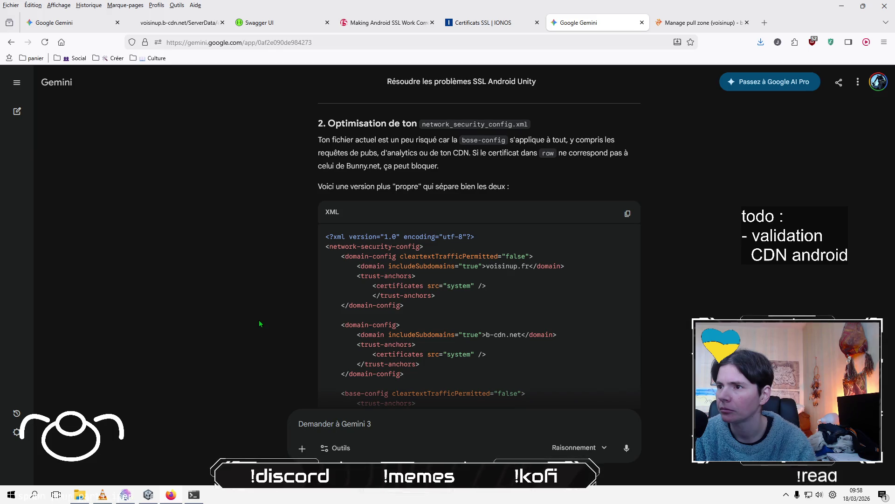
pyautogui.scroll(-1, 259, 321)
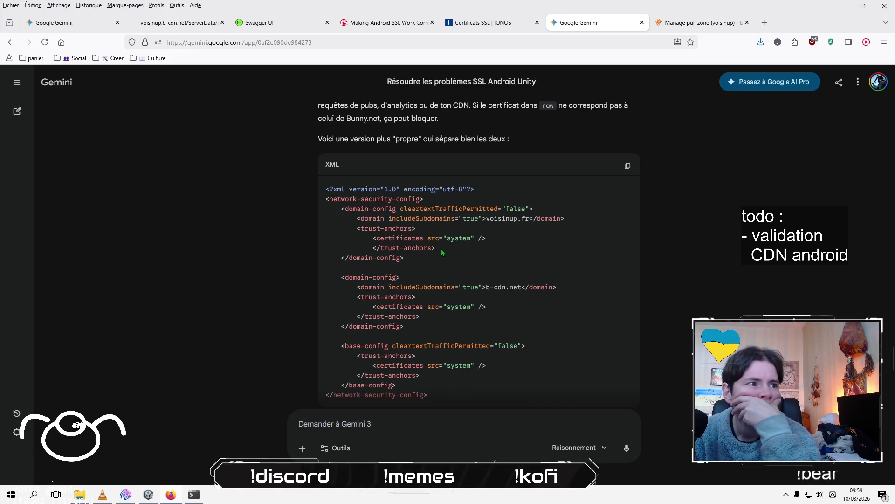
pyautogui.scroll(-2, 443, 253)
pyautogui.scroll(-4, 443, 253)
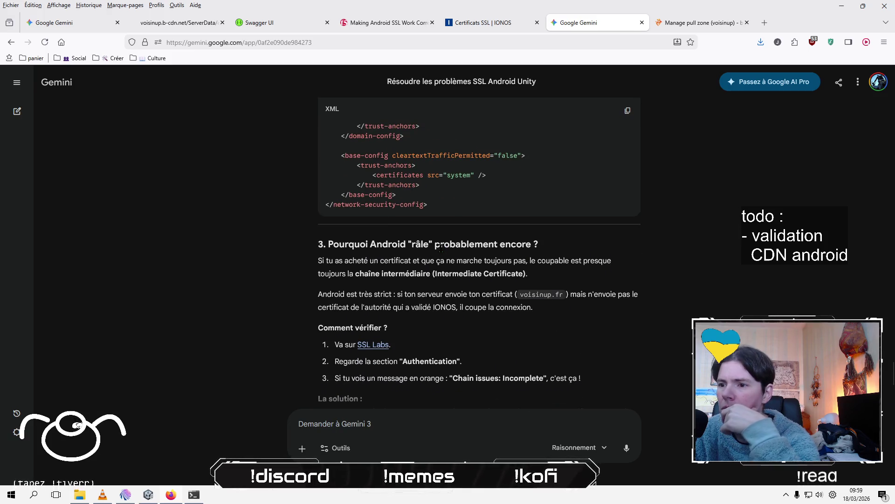
pyautogui.scroll(-5, 441, 249)
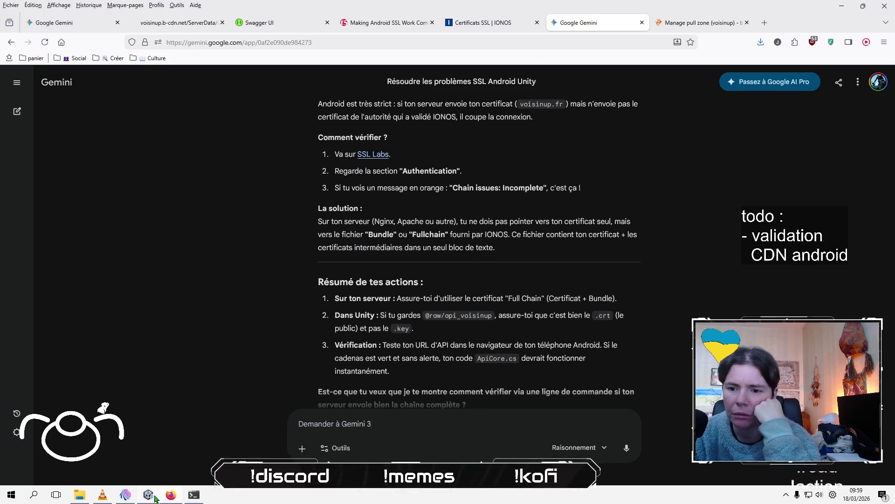
# Launch Patch And Run from Unity's Build Profiles window for the Android build.
pyautogui.hotkey('alt', 'Tab')
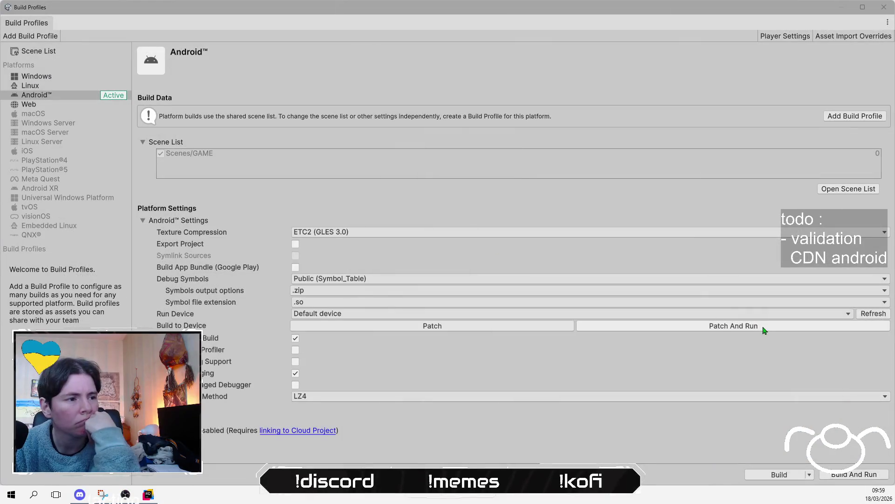
pyautogui.click(764, 330)
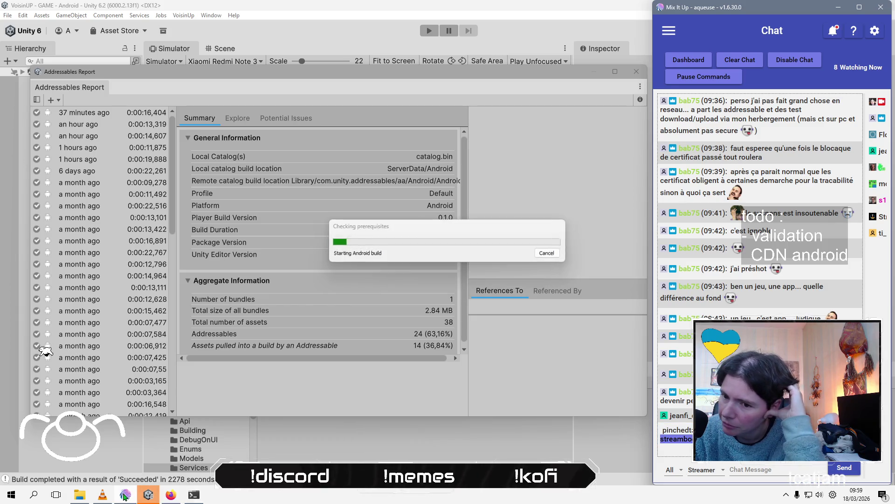
# Wait for the Android build to succeed, adding a 1-bundle, 2.84 MB, 38-asset build to the history.
pyautogui.moveTo(125, 495)
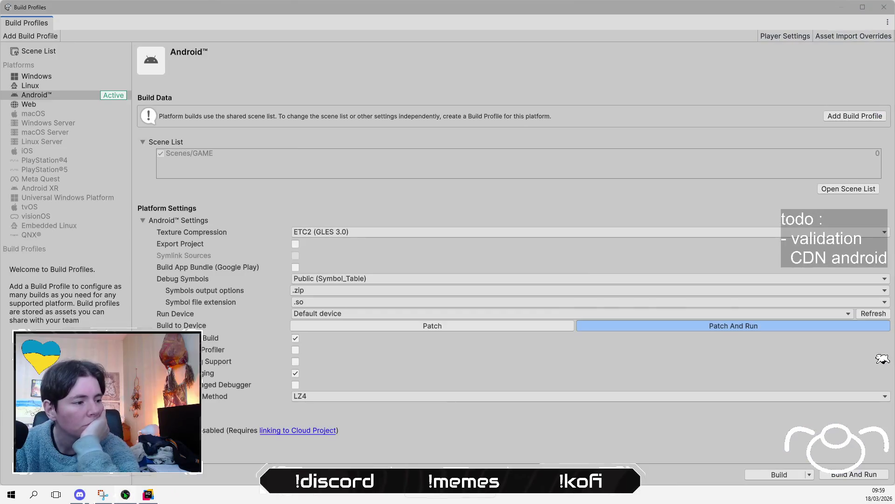
pyautogui.hotkey('alt', 'Tab')
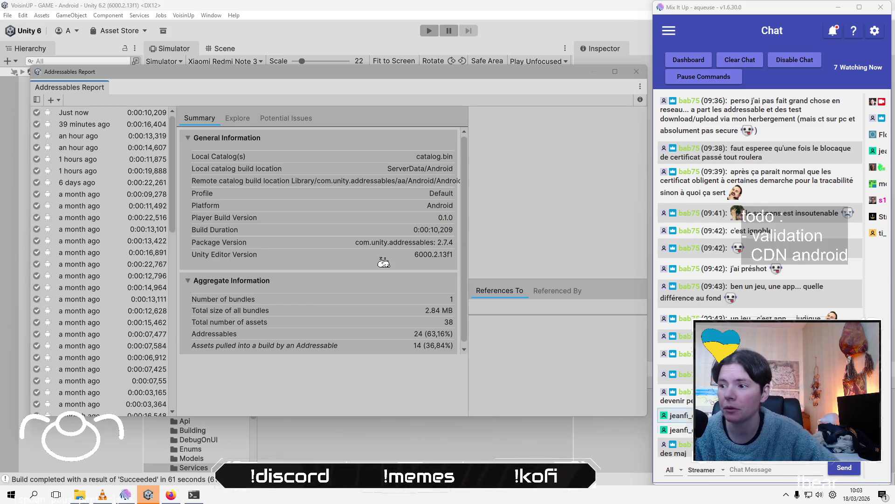
# Ask Gemini, in French, how to get the certificate from bunny.net.
pyautogui.click(185, 496)
pyautogui.click(171, 494)
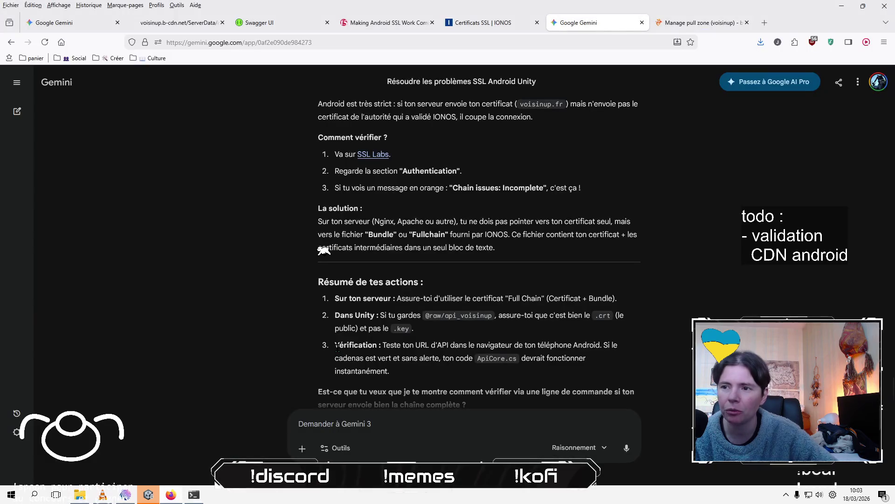
pyautogui.click(457, 446)
pyautogui.write('commen')
pyautogui.write('t je chioe')
pyautogui.press('BackSpace')
pyautogui.press('BackSpace')
pyautogui.press('BackSpace')
pyautogui.write('ope')
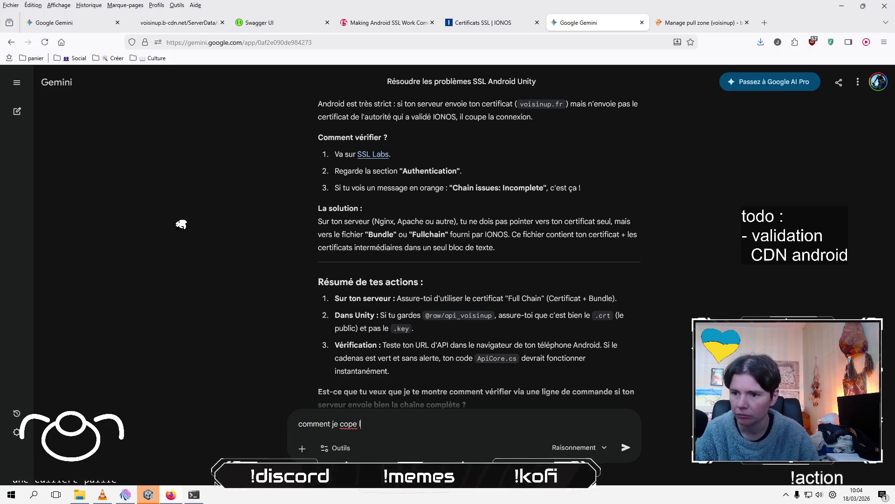
pyautogui.press('BackSpace')
pyautogui.press('BackSpace')
pyautogui.press('BackSpace')
pyautogui.write('hope le certificat chez bunny.net ?')
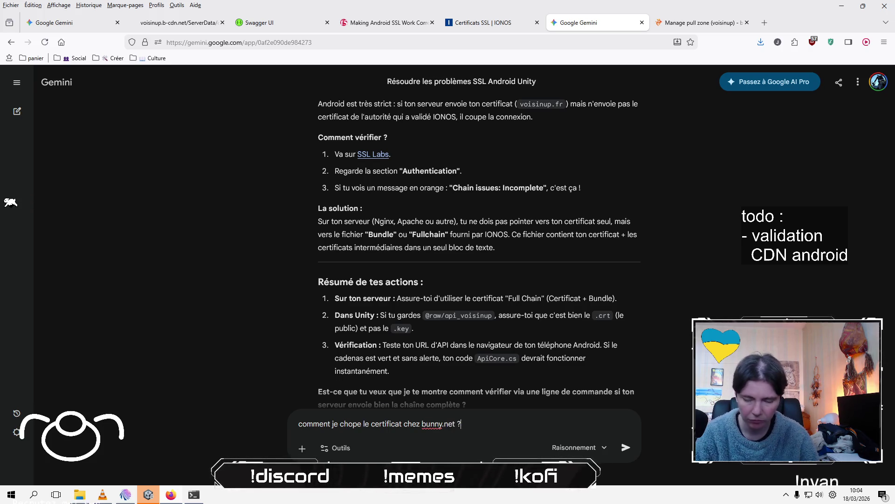
pyautogui.press('Return')
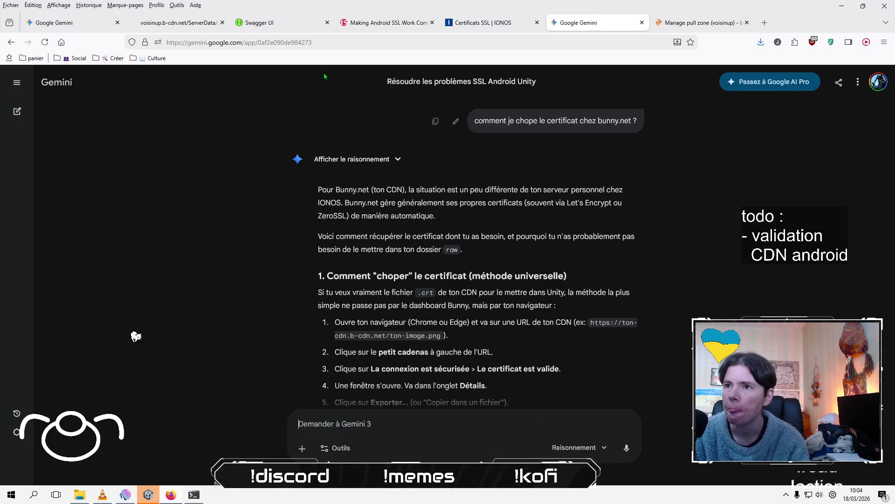
pyautogui.click(180, 22)
# Check that the catalog.json connection is verified by Sectigo Limited.
pyautogui.click(146, 43)
pyautogui.click(256, 80)
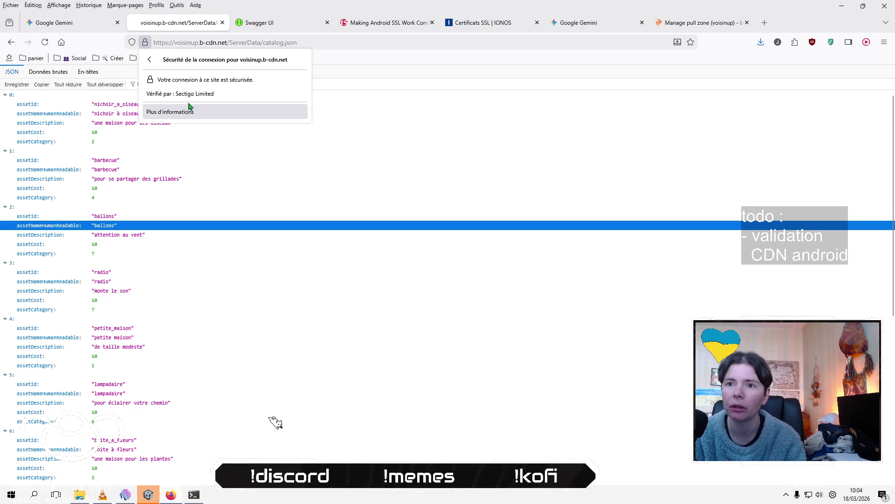
pyautogui.hotkey('alt', 'Tab')
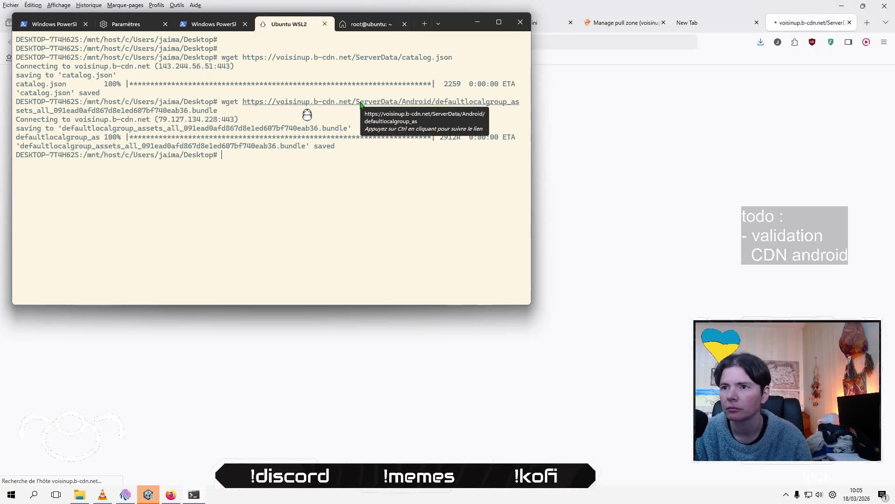
# After the bundle URL returns 404, load voisinup.b-cdn.net/ServerData/catalog.json in Firefox instead.
pyautogui.keyDown('ctrl'); pyautogui.click(360, 103); pyautogui.keyUp('ctrl')
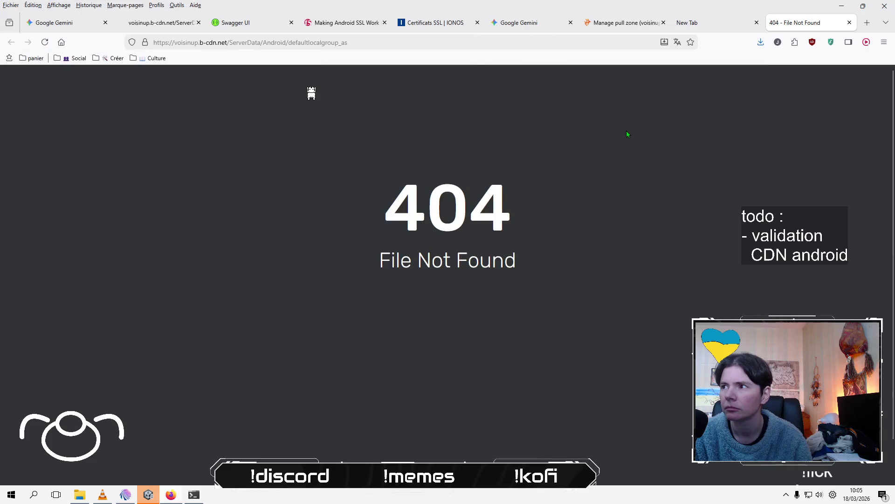
pyautogui.moveTo(289, 42); pyautogui.dragTo(387, 42)
pyautogui.press('BackSpace')
pyautogui.press('BackSpace')
pyautogui.press('BackSpace')
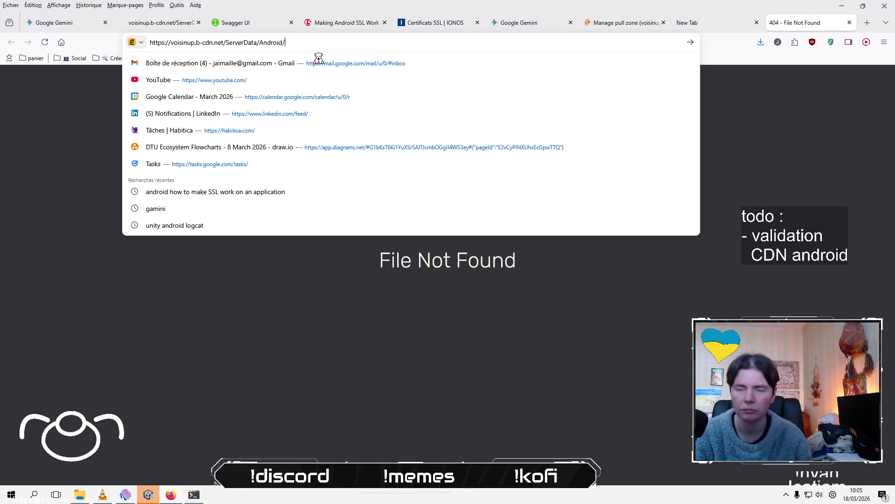
pyautogui.press('BackSpace')
pyautogui.press('BackSpace')
pyautogui.press('BackSpace')
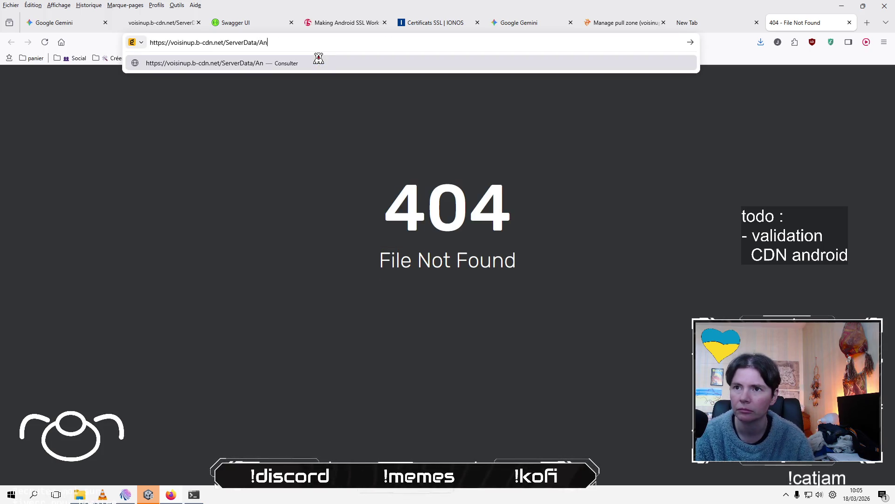
pyautogui.write('catalog.jso')
pyautogui.press('Return')
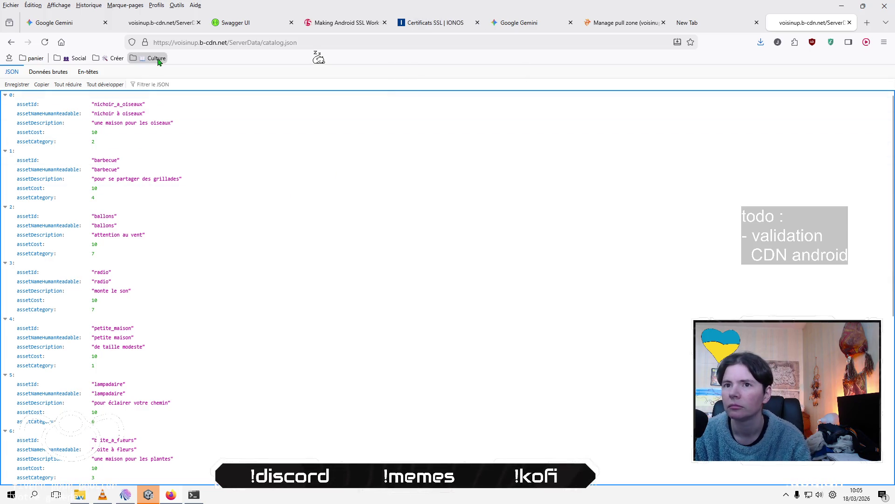
# View the b-cdn.net certificate details, including key, serial number and fingerprints, in Firefox.
pyautogui.click(148, 43)
pyautogui.click(210, 79)
pyautogui.click(168, 117)
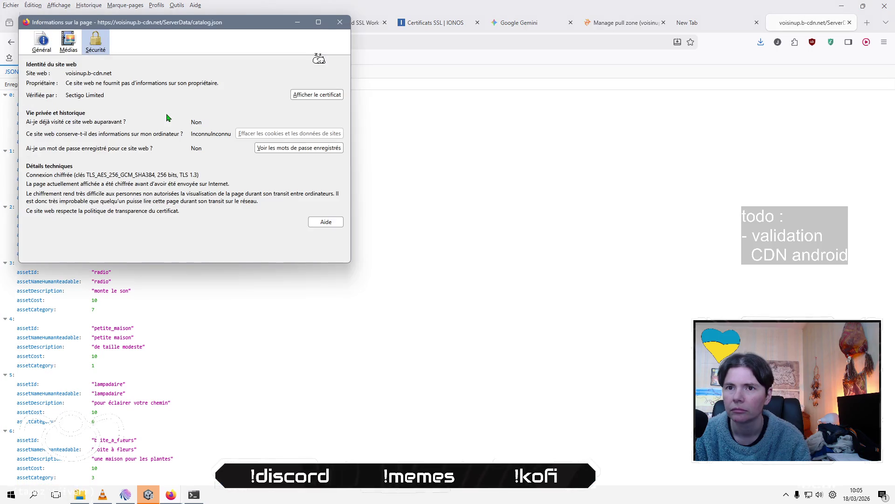
pyautogui.click(321, 95)
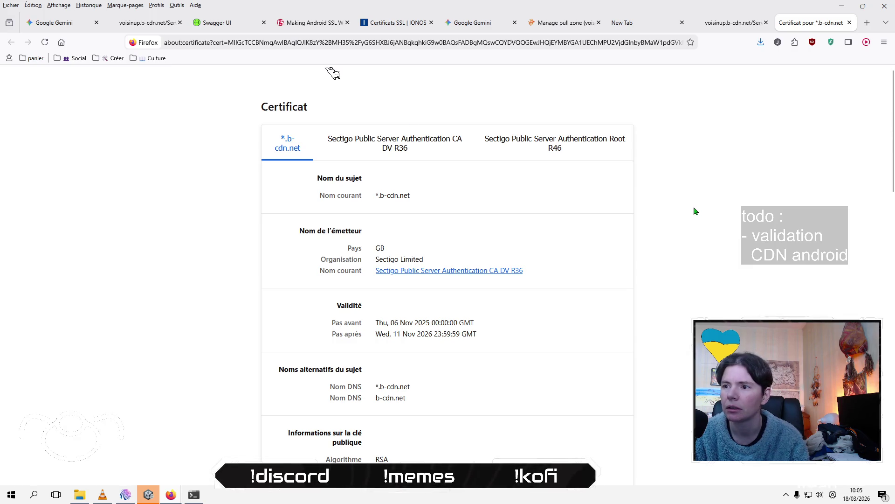
pyautogui.scroll(-15, 695, 211)
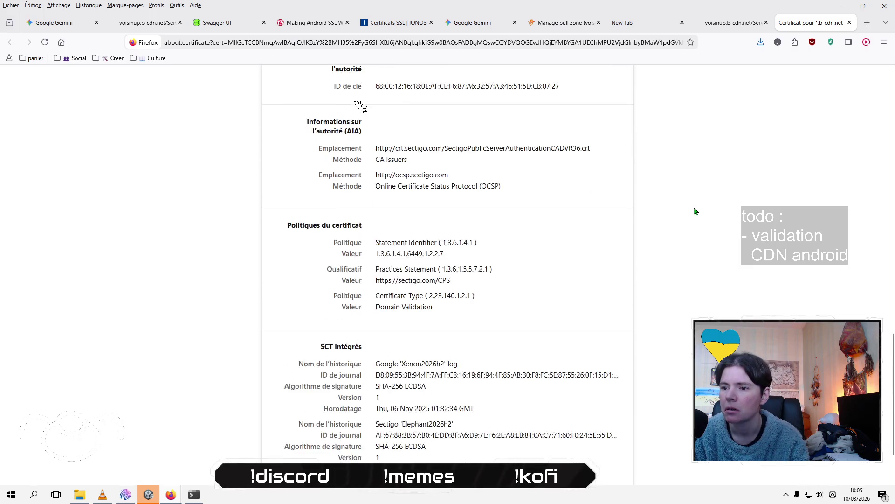
pyautogui.scroll(15, 161, 330)
pyautogui.scroll(2, 161, 330)
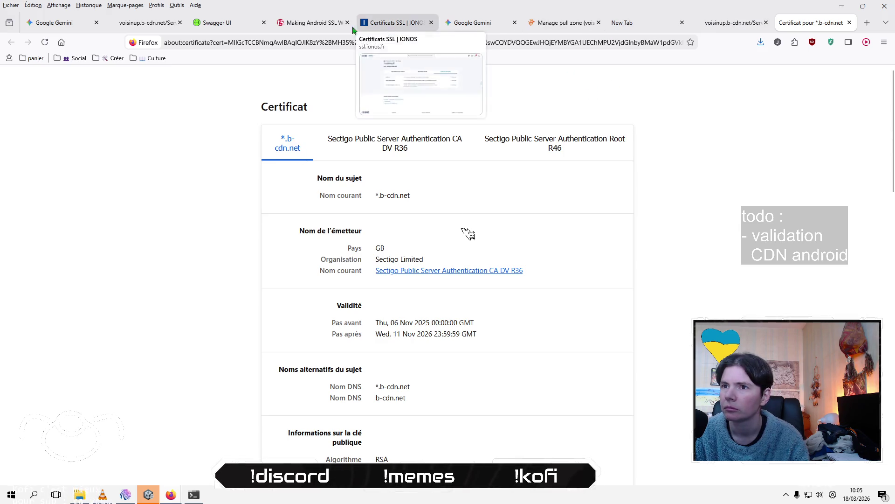
pyautogui.click(481, 29)
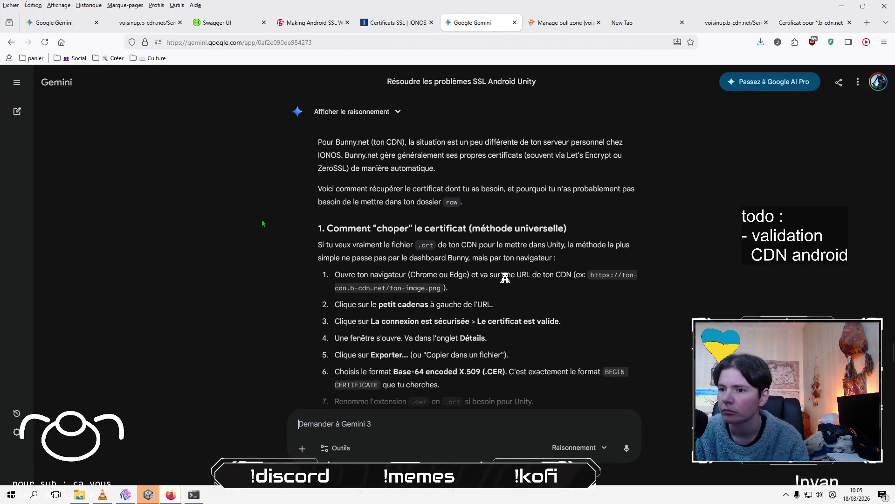
pyautogui.click(811, 28)
# Export the certificate as PEM into VoisinUP's Assets/Plugins/Android/NetworkConfig.androidlib/res/raw folder.
pyautogui.rightClick(285, 141)
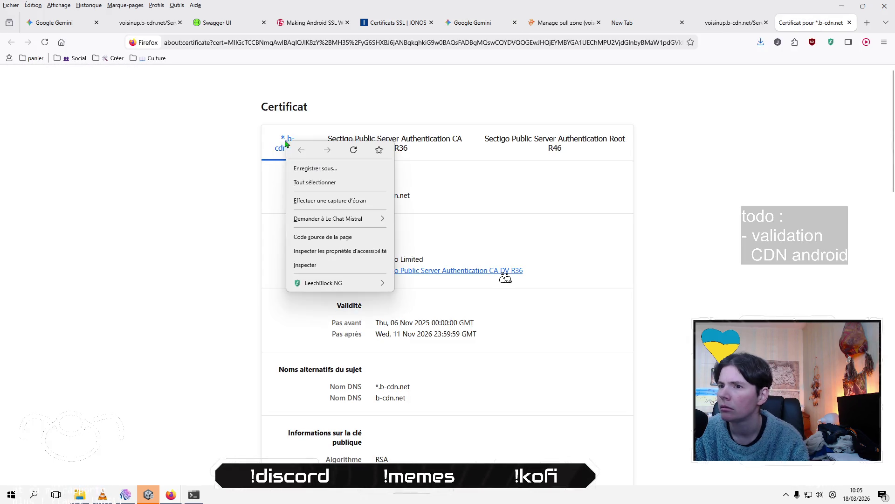
pyautogui.click(648, 213)
pyautogui.scroll(-5, 296, 217)
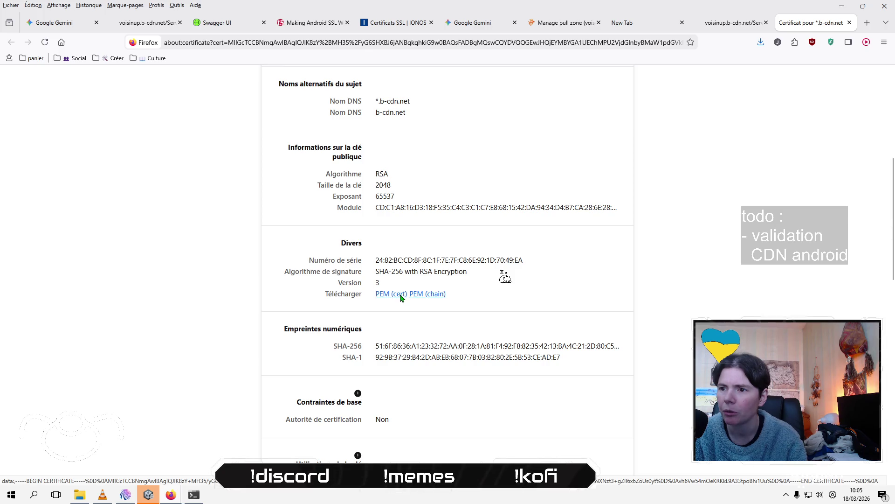
pyautogui.click(401, 298)
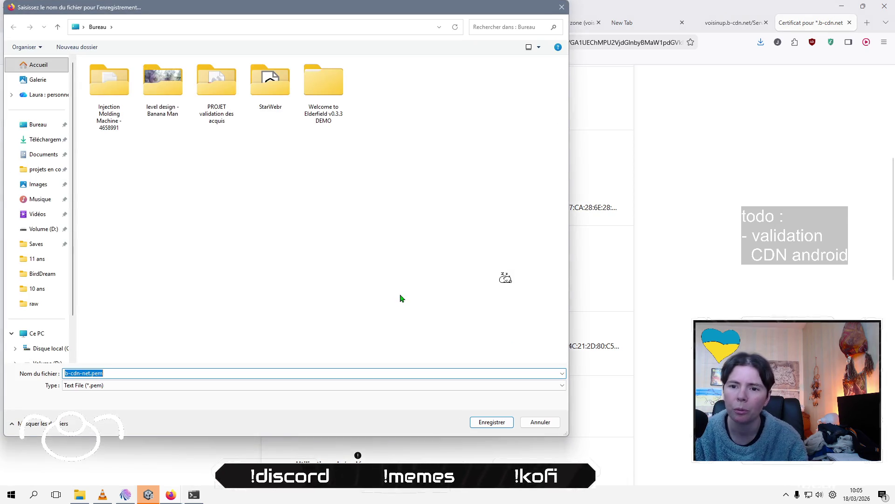
pyautogui.click(40, 173)
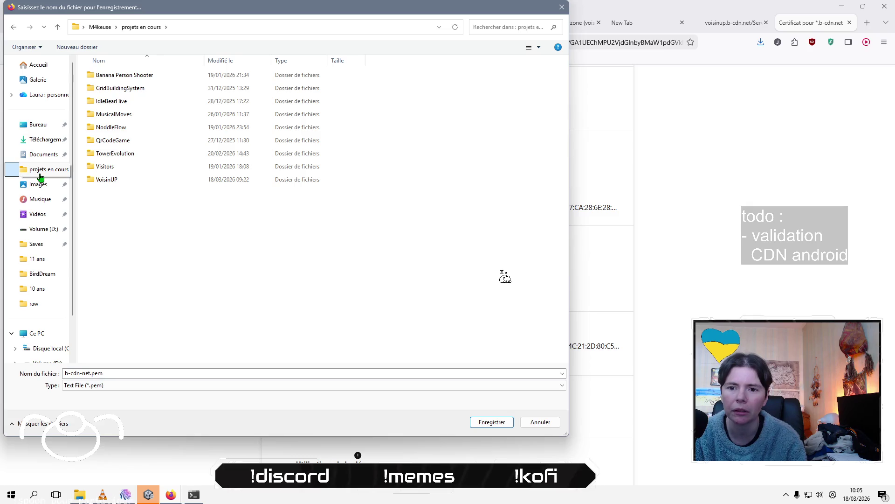
pyautogui.doubleClick(119, 180)
pyautogui.doubleClick(124, 117)
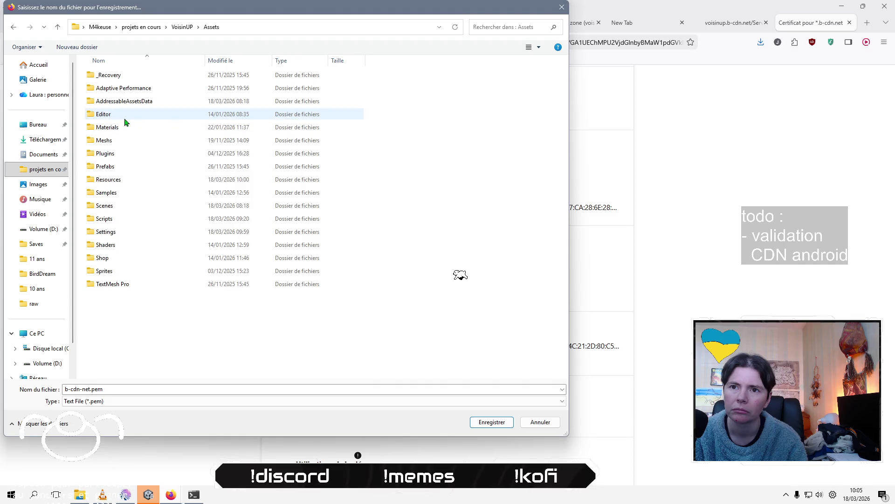
pyautogui.click(145, 158)
pyautogui.doubleClick(144, 158)
pyautogui.doubleClick(132, 82)
pyautogui.click(133, 82)
pyautogui.doubleClick(132, 79)
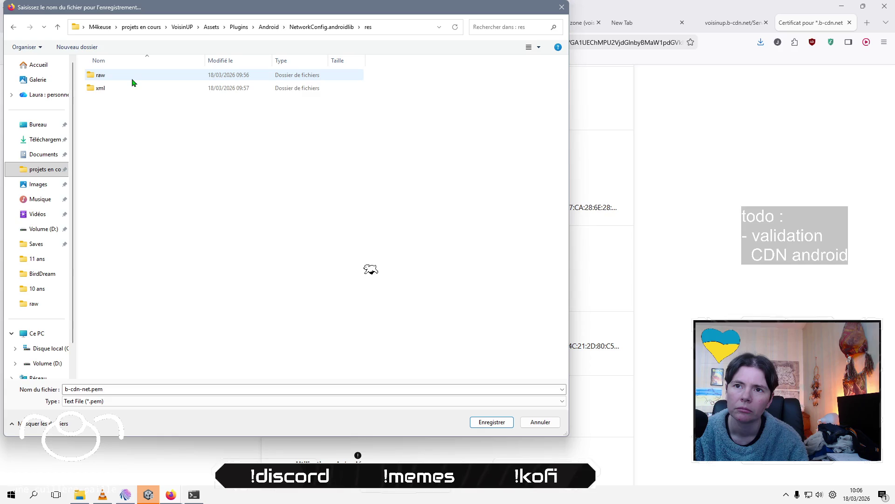
pyautogui.doubleClick(132, 79)
# Name the exported certificate file bunny.pem and save it.
pyautogui.click(145, 389)
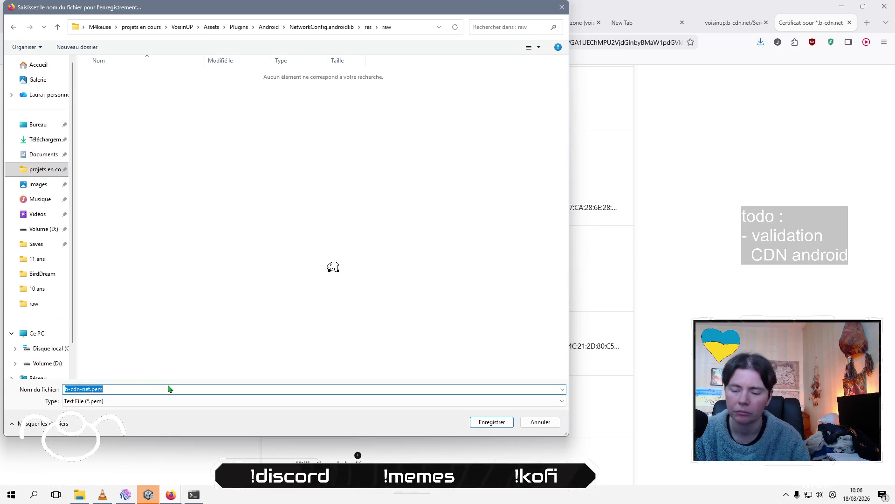
pyautogui.press('Home')
pyautogui.press('Right')
pyautogui.hotkey('shift', 'Right')
pyautogui.hotkey('shift', 'Right')
pyautogui.hotkey('shift', 'Right')
pyautogui.hotkey('shift', 'Right')
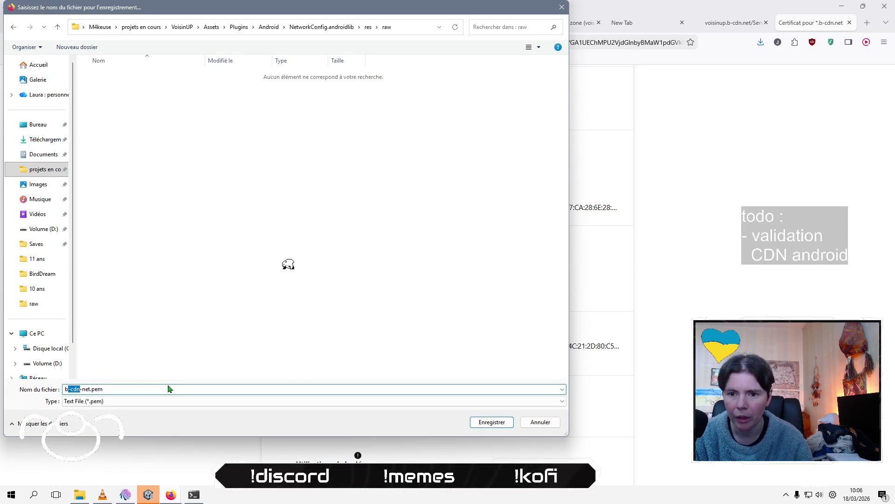
pyautogui.hotkey('shift', 'Right')
pyautogui.hotkey('shift', 'Right')
pyautogui.write('unny')
pyautogui.press('Return')
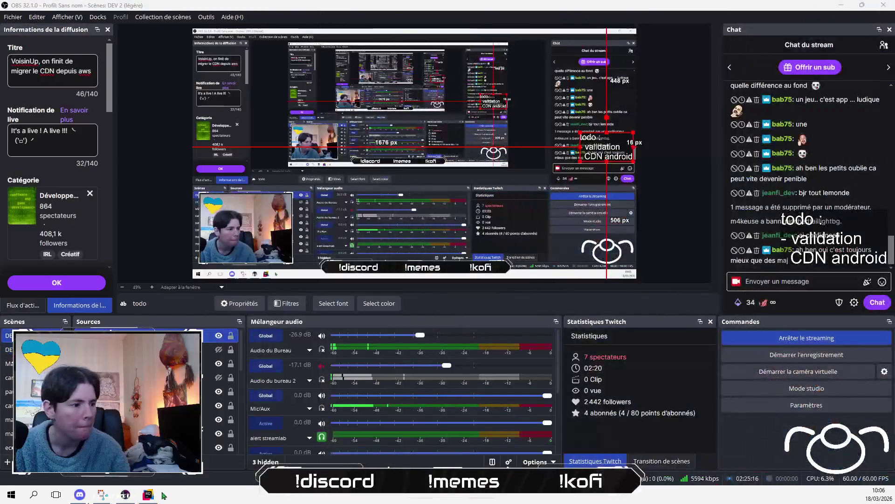
pyautogui.click(154, 498)
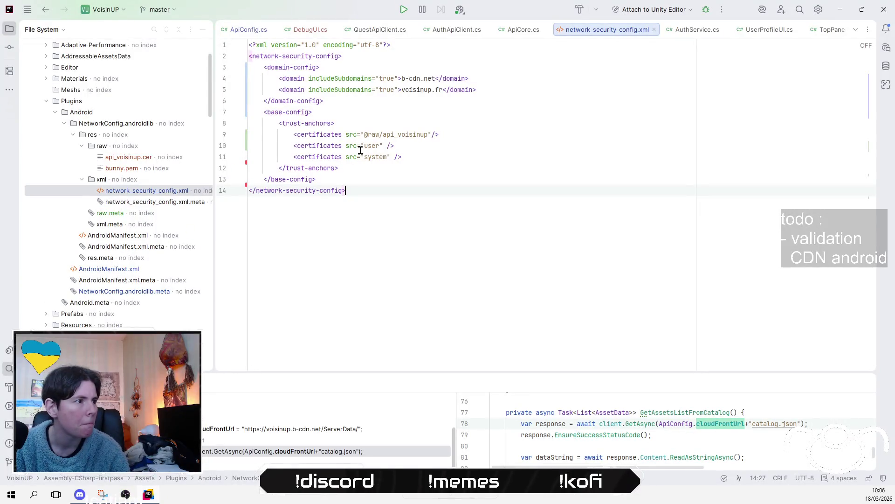
pyautogui.click(457, 145)
pyautogui.click(524, 130)
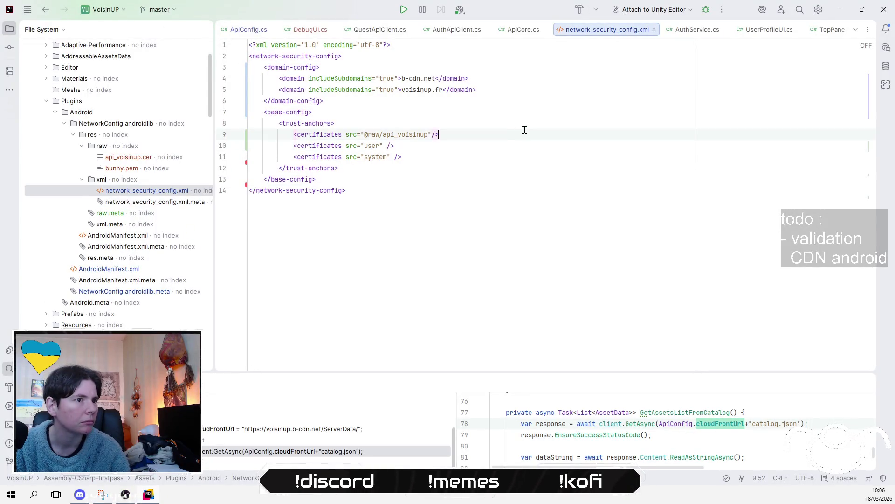
pyautogui.press('Return')
pyautogui.press('Up')
pyautogui.hotkey('shift', 'End')
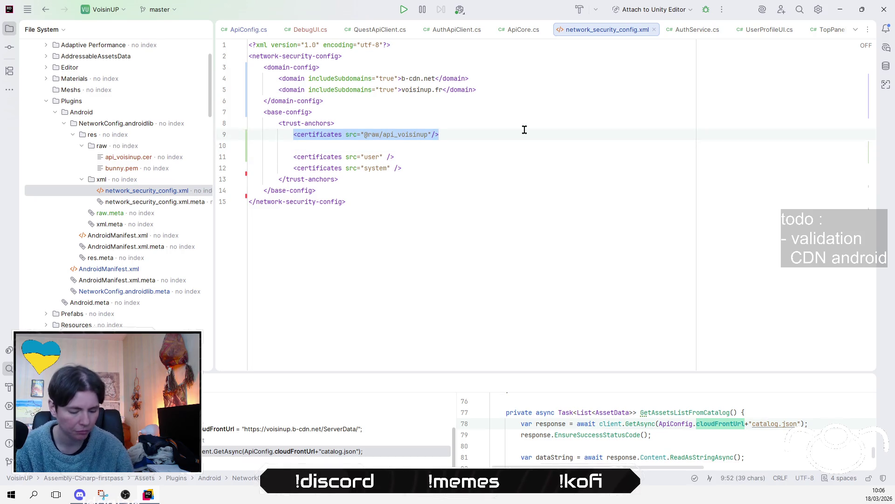
pyautogui.hotkey('ctrl', 'c')
pyautogui.press('Down')
pyautogui.hotkey('ctrl', 'v')
pyautogui.hotkey('ctrl', 'shift', 'Left')
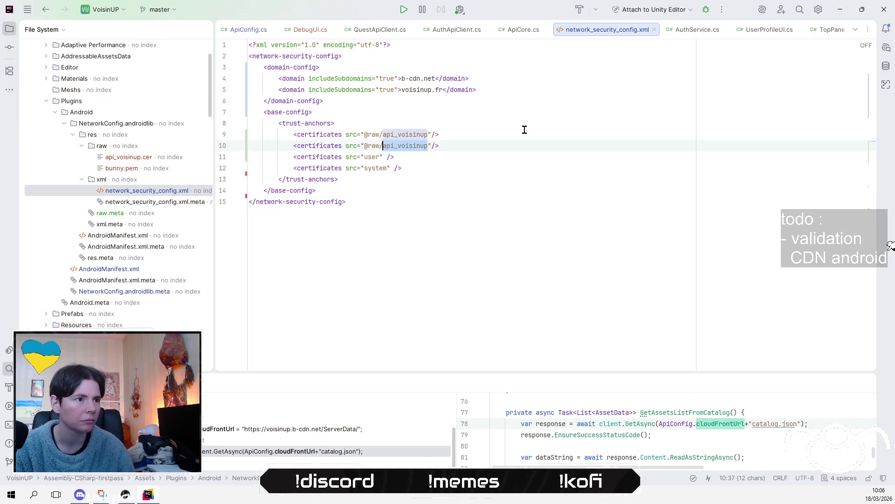
pyautogui.write('bun')
pyautogui.press('Up')
pyautogui.press('Up')
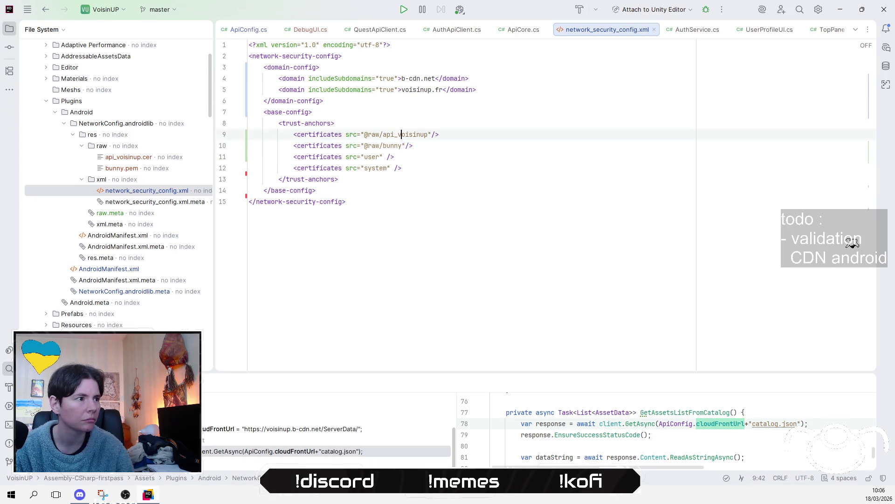
# Compare bunny.pem with api_voisinup.cer, then return to network_security_config.xml.
pyautogui.doubleClick(122, 167)
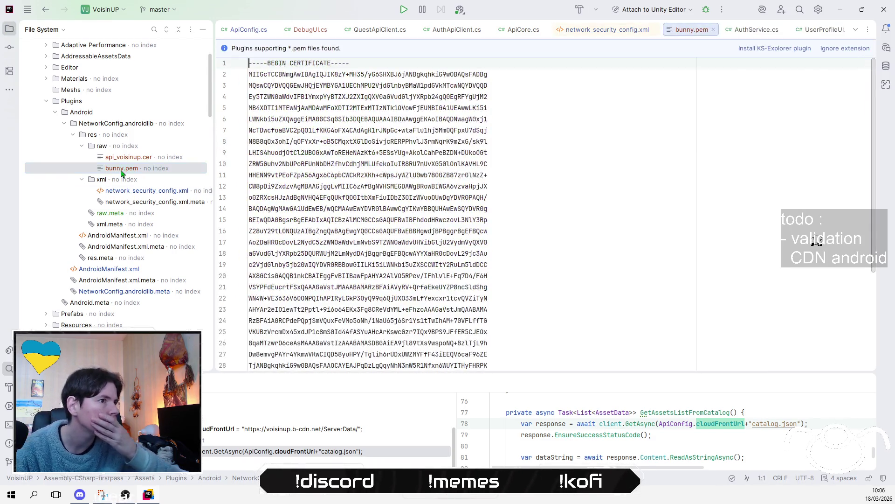
pyautogui.click(140, 162)
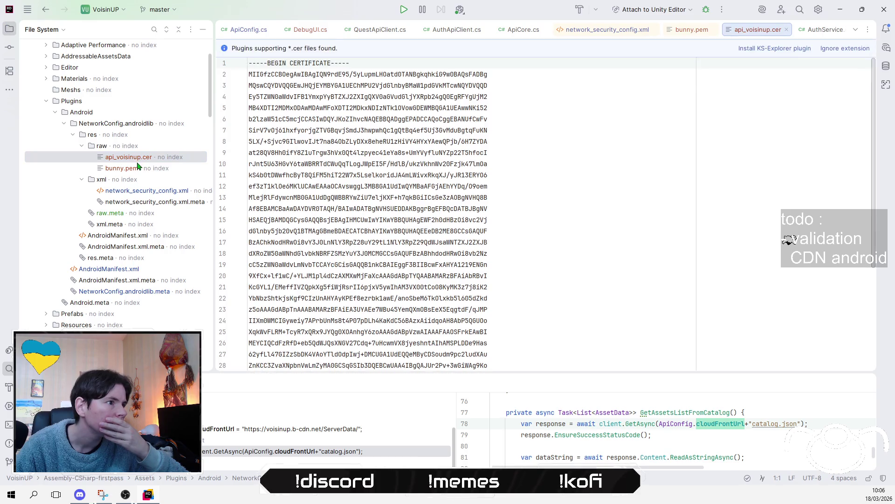
pyautogui.click(135, 172)
pyautogui.doubleClick(134, 171)
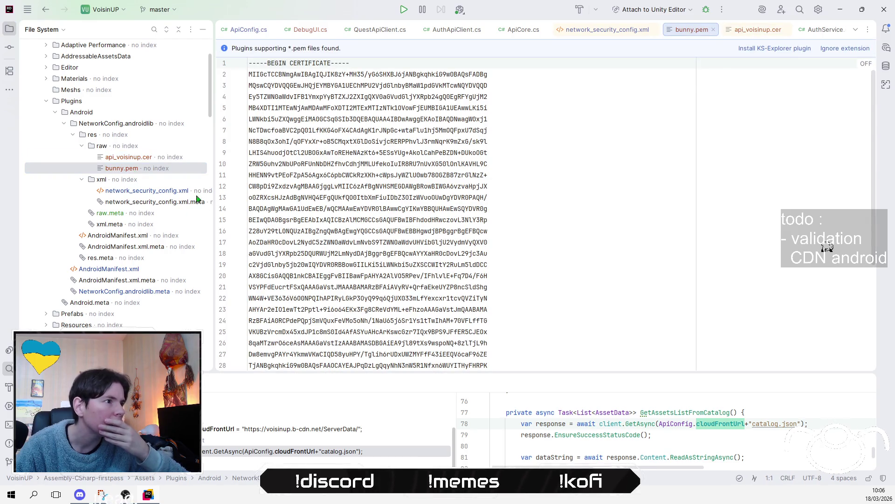
pyautogui.click(611, 31)
pyautogui.click(394, 177)
pyautogui.click(478, 166)
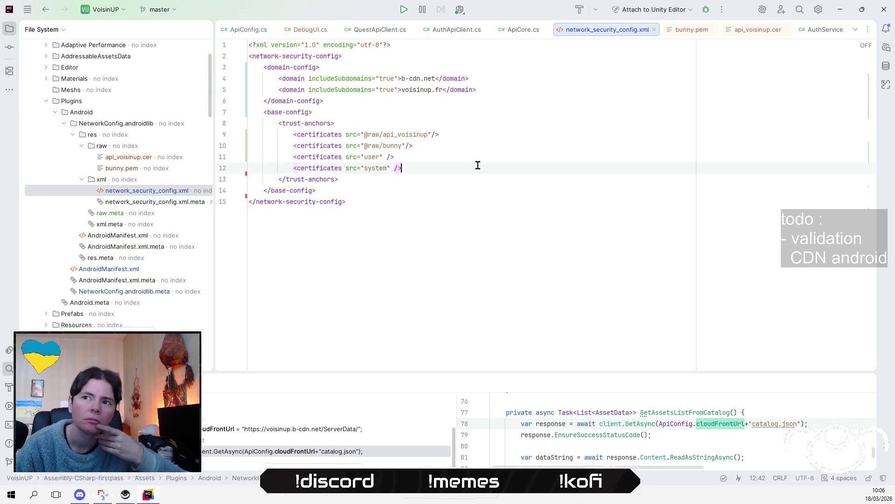
pyautogui.hotkey('alt', 'Tab')
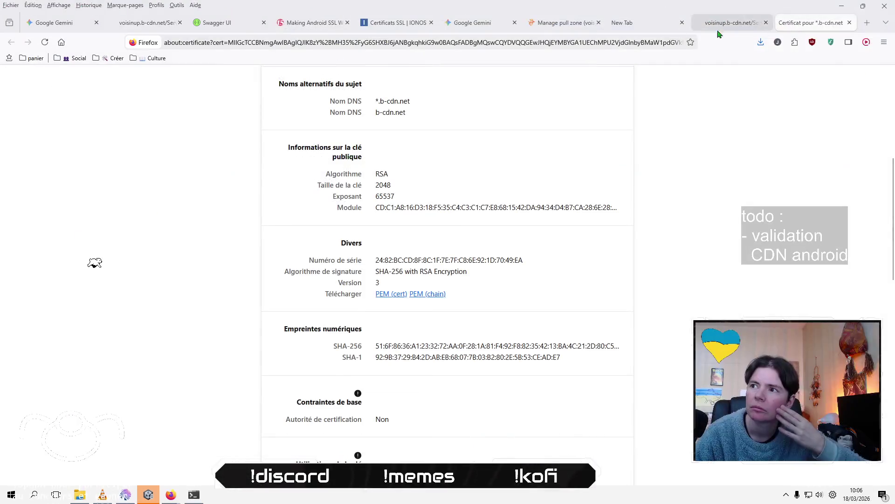
# Open the voisinup pull zone in bunny.net to confirm voisinup.b-cdn.net has SSL enabled.
pyautogui.click(565, 28)
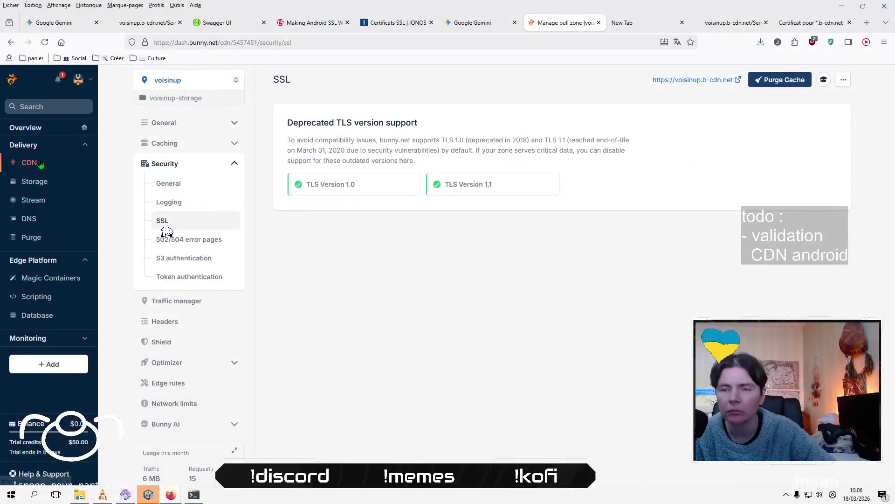
pyautogui.click(39, 163)
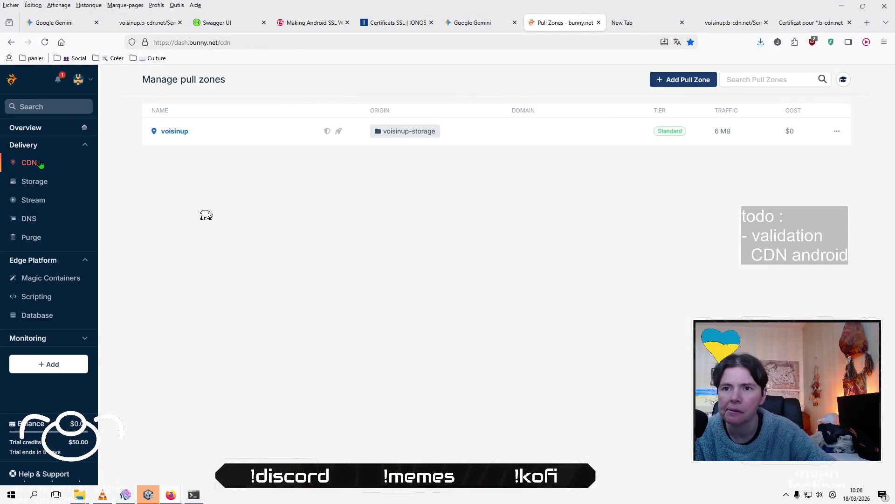
pyautogui.click(176, 132)
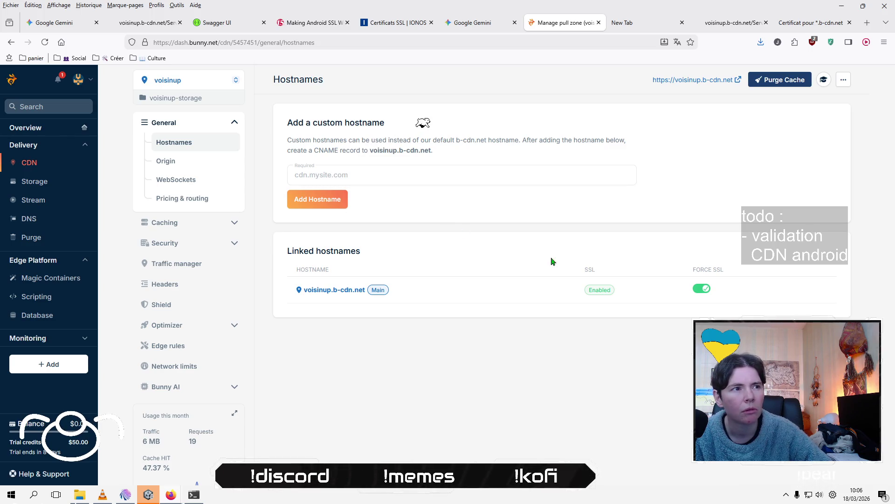
pyautogui.click(149, 494)
pyautogui.click(637, 76)
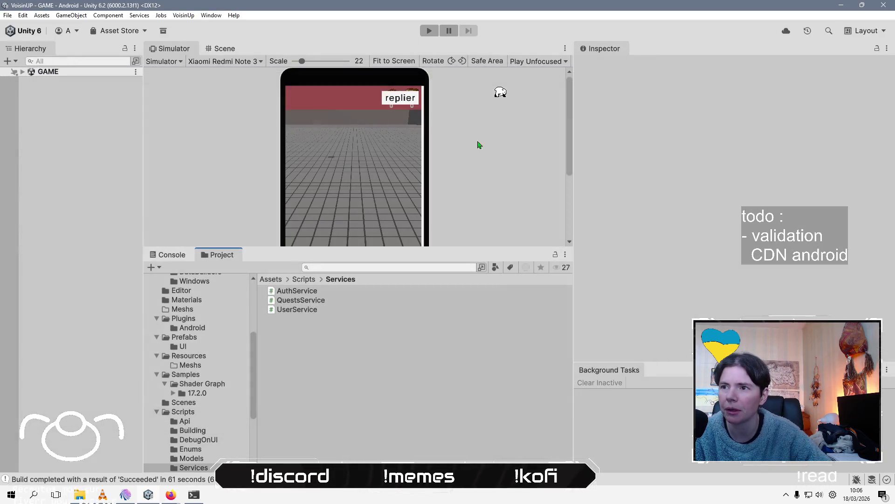
# Open Build Profiles for the active Android platform, showing Scenes/GAME with ETC2 compression.
pyautogui.hotkey('ctrl', 'shift', 'b')
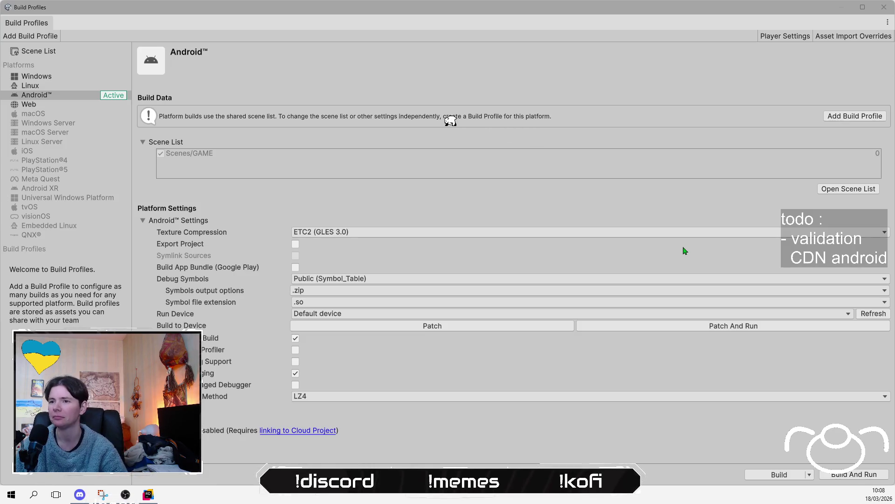
pyautogui.hotkey('alt', 'Tab')
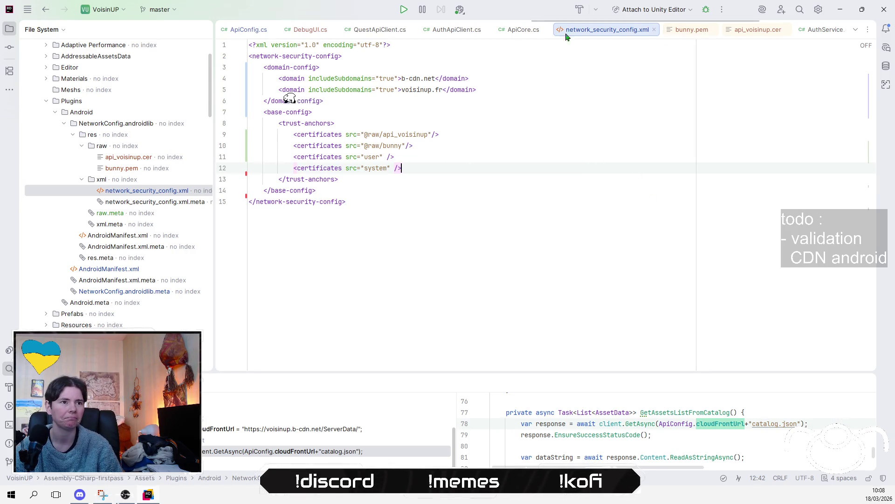
pyautogui.click(517, 34)
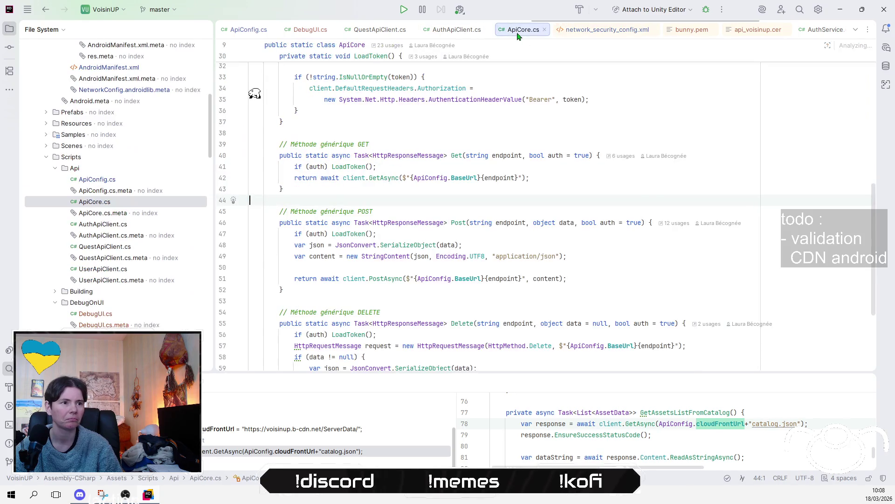
pyautogui.scroll(10, 650, 194)
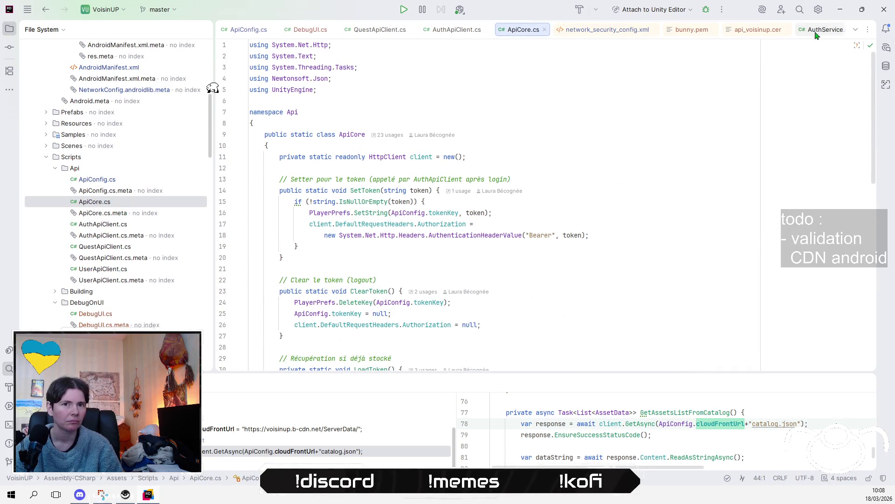
pyautogui.doubleClick(108, 180)
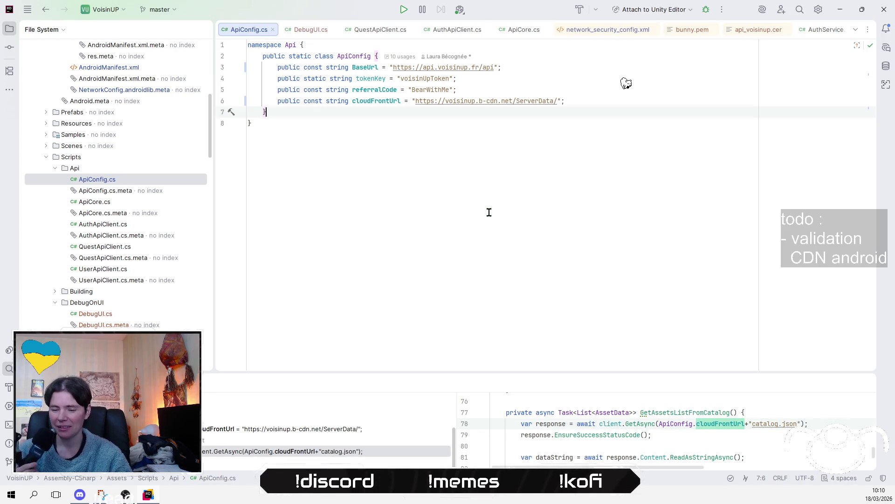
pyautogui.click(503, 204)
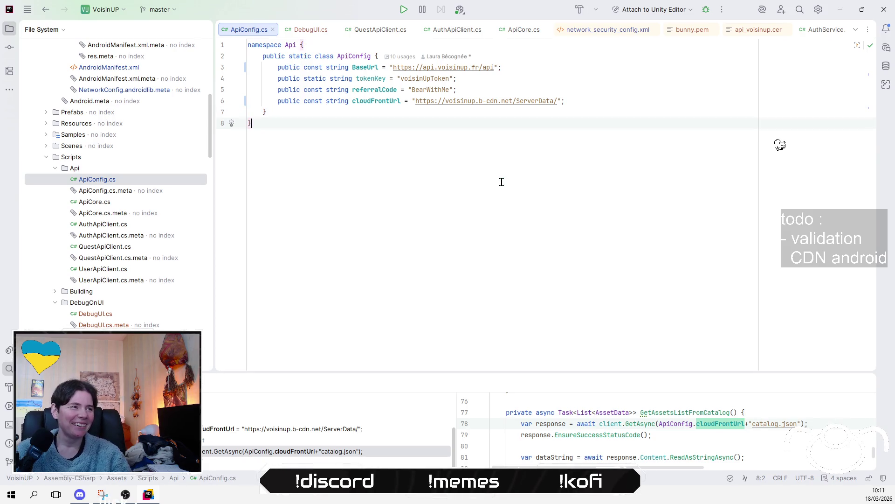
pyautogui.scroll(8, 165, 231)
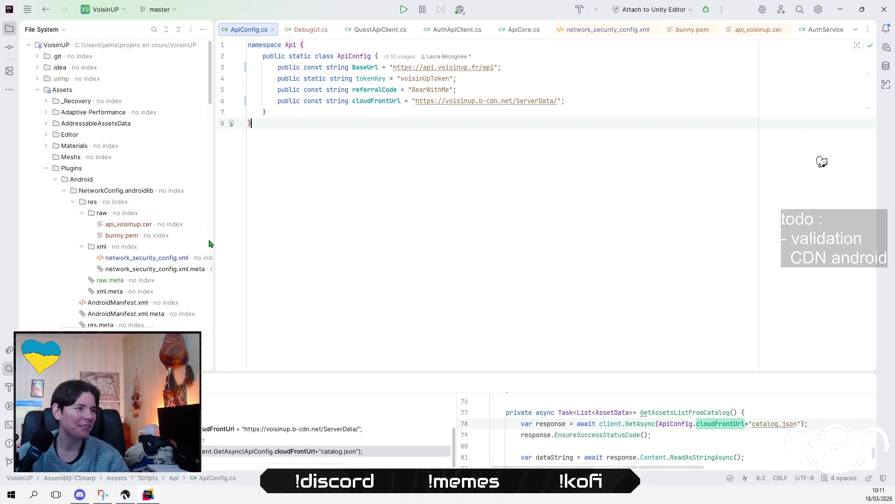
# Open network_security_config.xml and select its whole text from the last line to line 1.
pyautogui.doubleClick(183, 259)
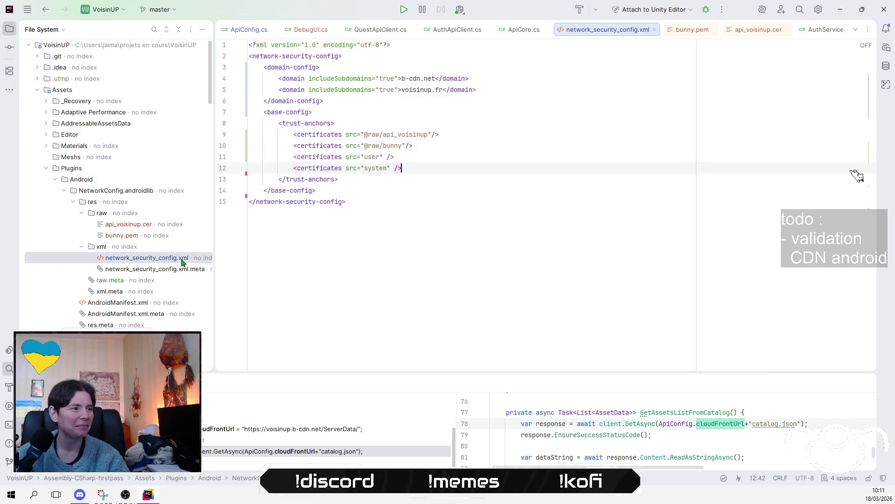
pyautogui.click(541, 145)
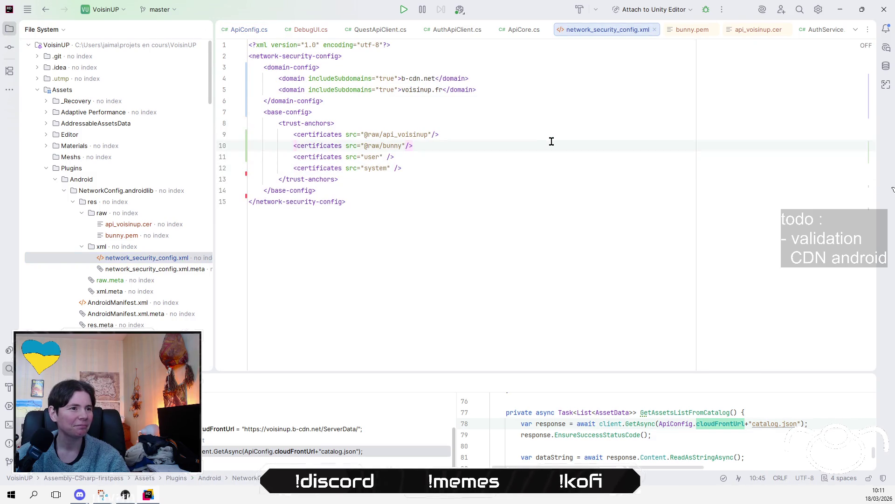
pyautogui.click(350, 135)
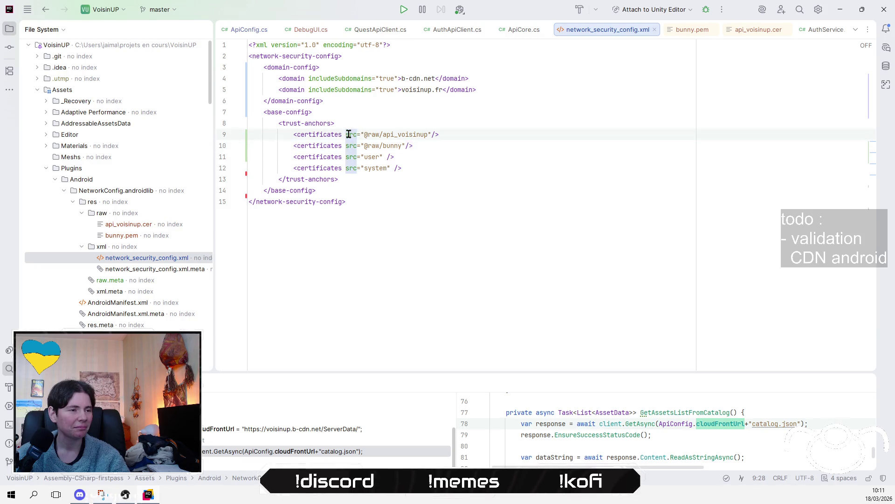
pyautogui.click(452, 241)
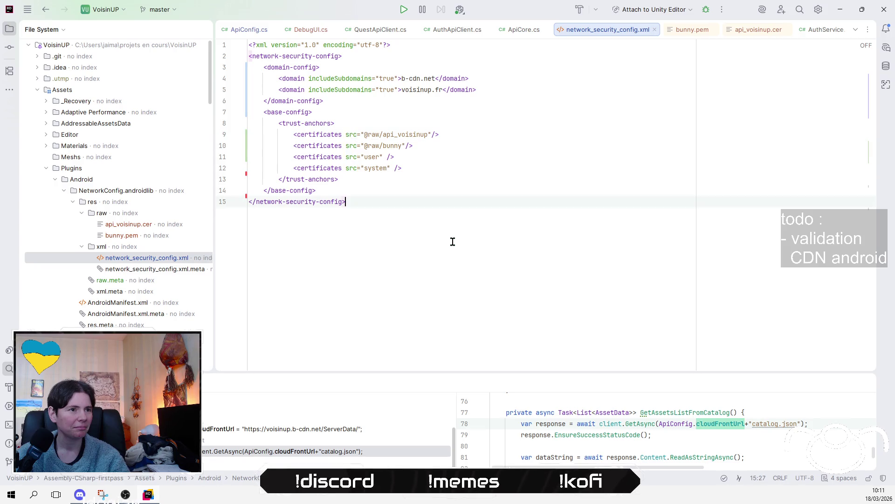
pyautogui.moveTo(453, 239)
pyautogui.mouseDown()
pyautogui.moveTo(327, 155)
pyautogui.moveTo(340, 84)
pyautogui.moveTo(250, 43)
pyautogui.mouseUp()
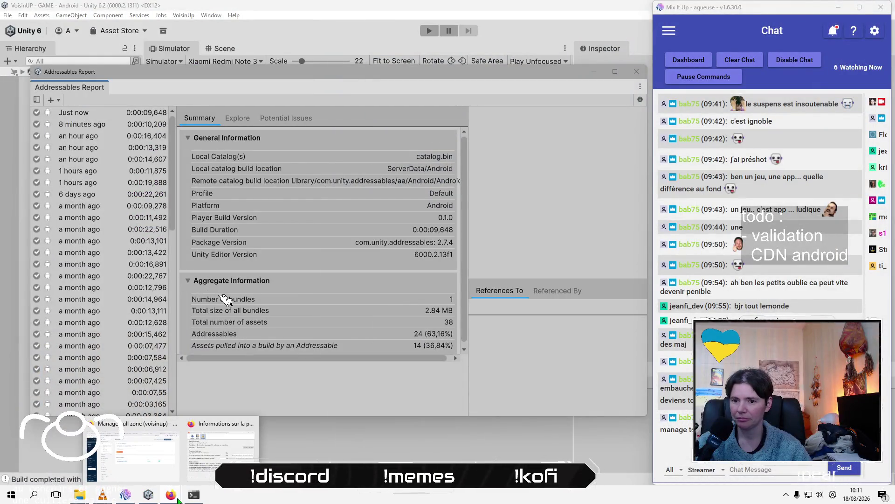
# Paste network_security_config.xml into Gemini and ask if it's right, naming raw files api_voisinup.cer and bunny.pem.
pyautogui.hotkey('ctrl', 'pageup')
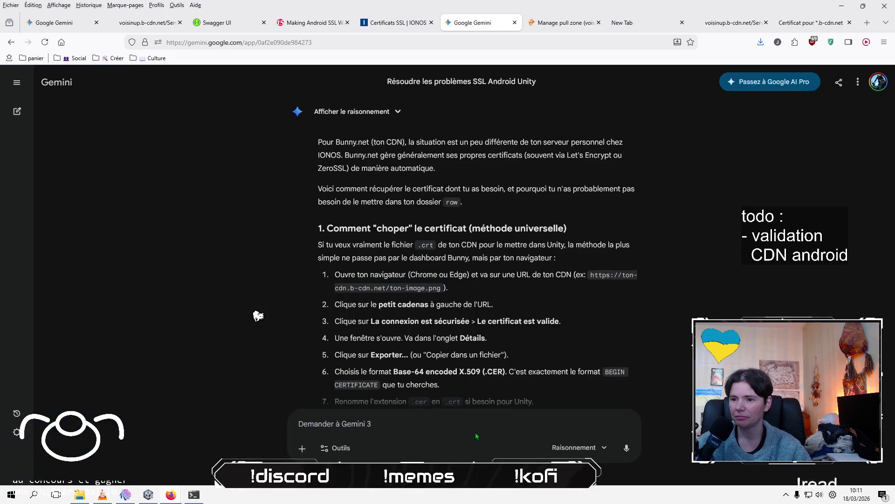
pyautogui.hotkey('ctrl', 'v')
pyautogui.hotkey('shift', 'Return')
pyautogui.hotkey('shift', 'Return')
pyautogui.write('mes fichie')
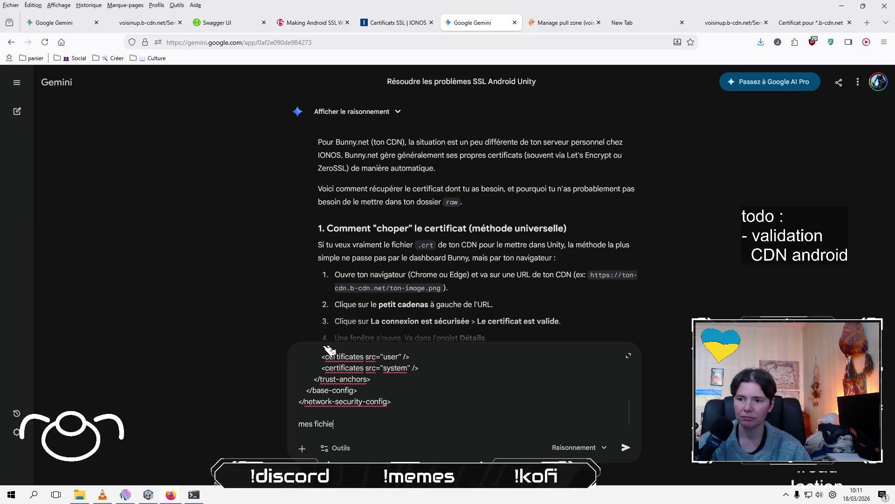
pyautogui.write('rs dans raw ')
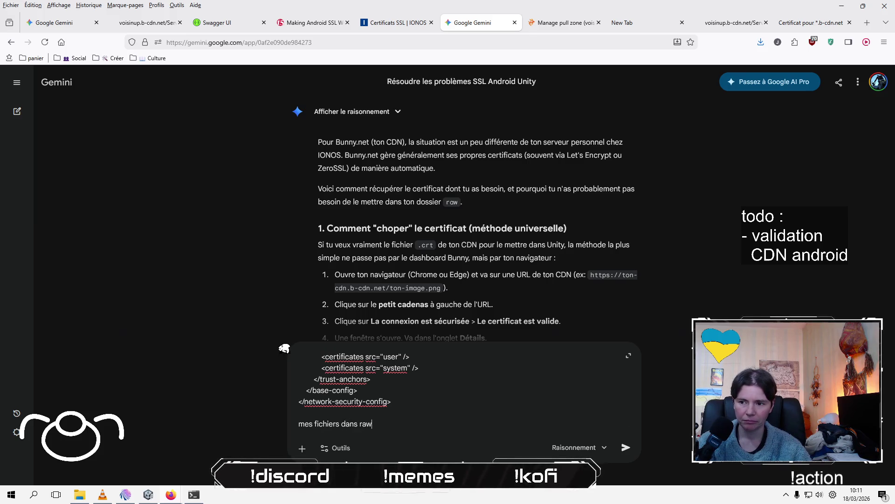
pyautogui.write("s'appel")
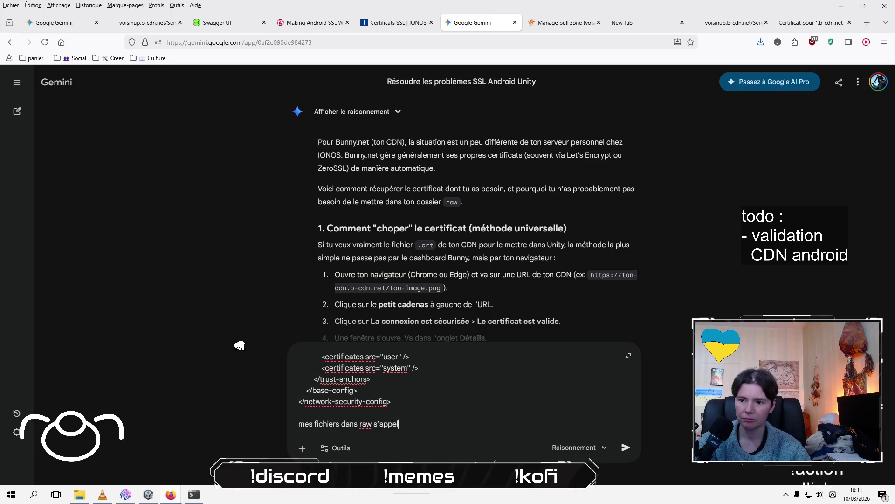
pyautogui.write('le ap')
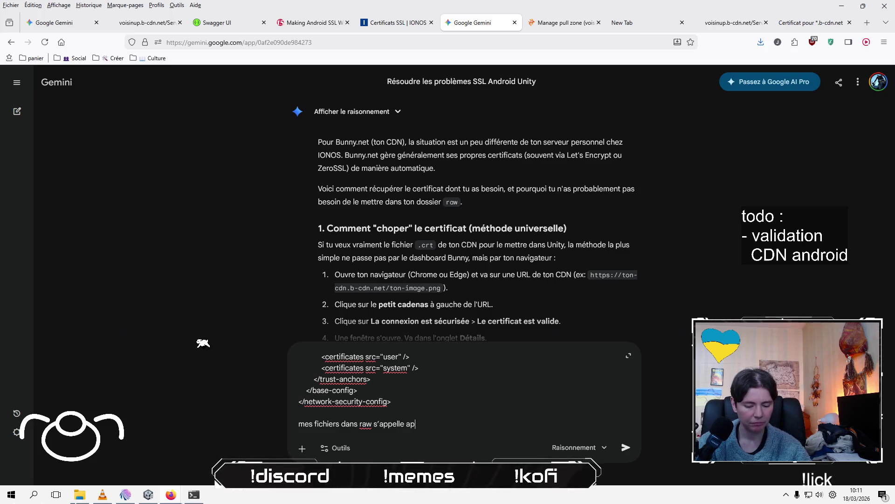
pyautogui.write('i_voisinup ')
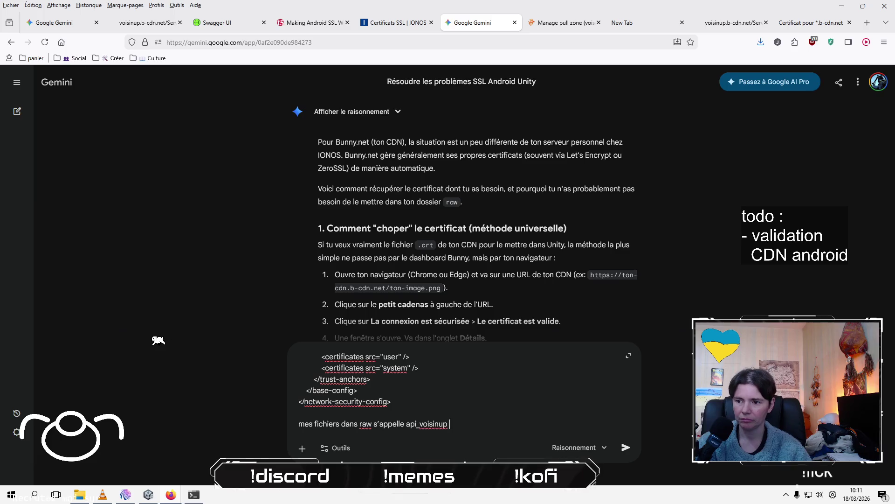
pyautogui.write('et b')
pyautogui.press('Left')
pyautogui.press('Left')
pyautogui.press('Left')
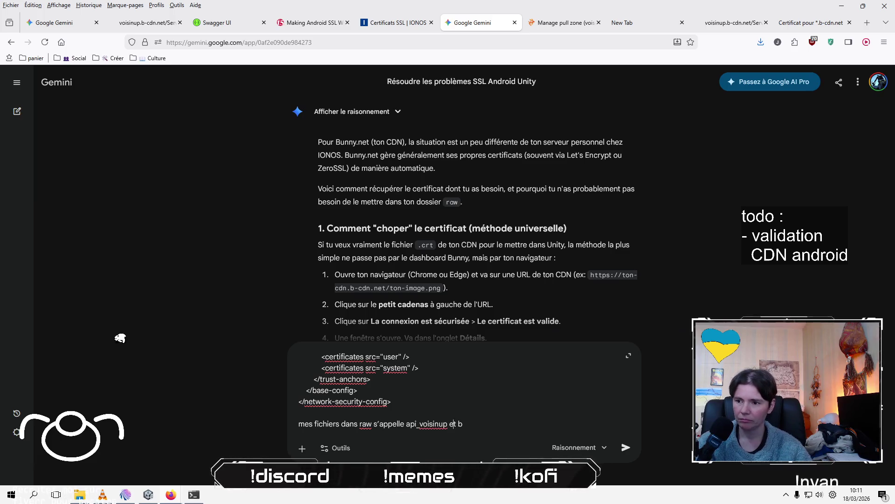
pyautogui.write('.')
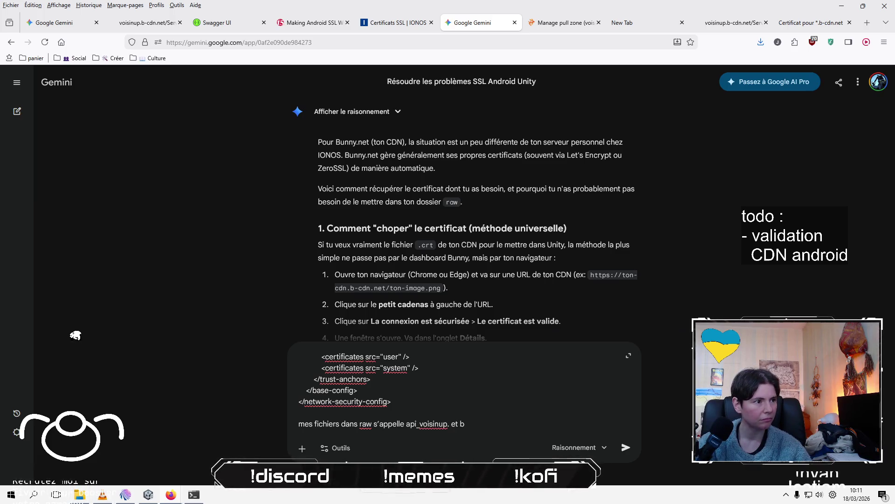
pyautogui.write('cer et b')
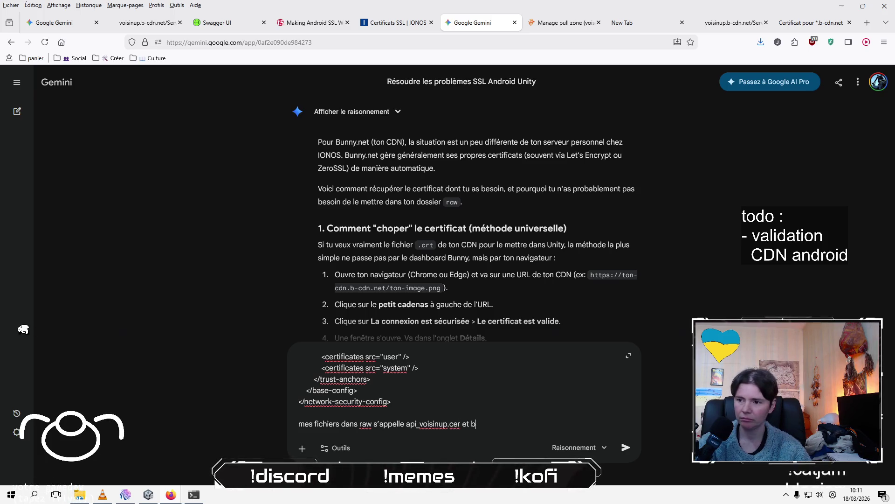
pyautogui.write('unny.pem')
pyautogui.hotkey('shift', 'Return')
pyautogui.hotkey('shift', 'Return')
pyautogui.write('c')
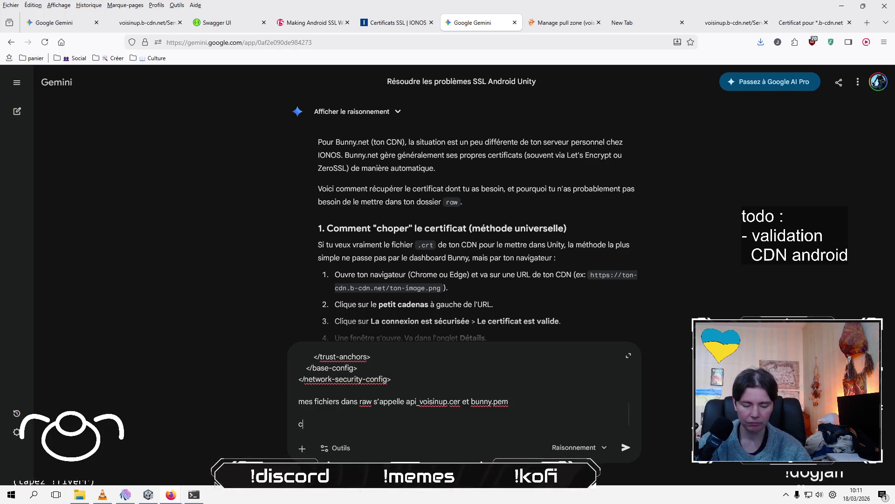
pyautogui.write('bo')
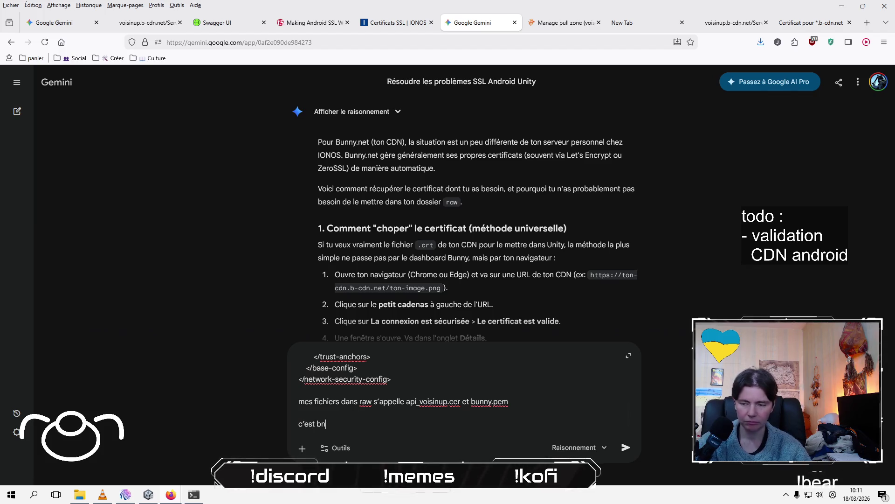
pyautogui.press('Return')
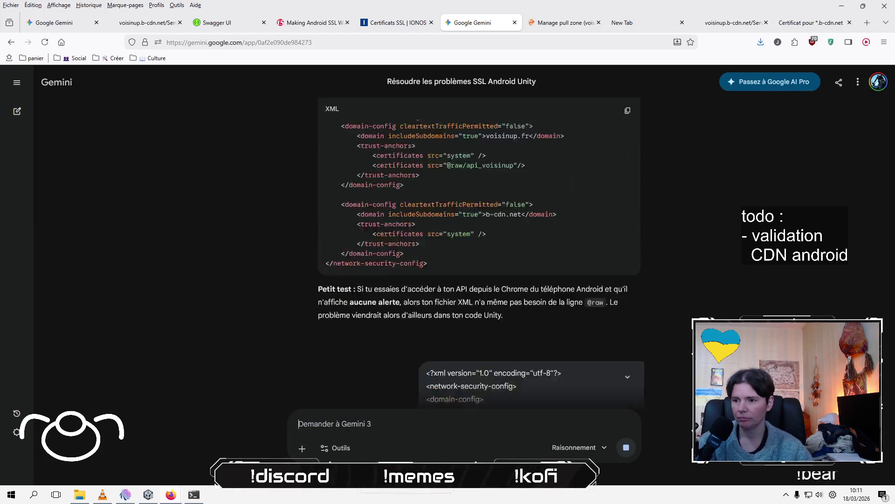
# Scroll through Gemini's reply on certificate format, expiry risks, lowercase raw file names and adb logcat.
pyautogui.hotkey('alt', 'Tab')
pyautogui.hotkey('alt', 'Tab')
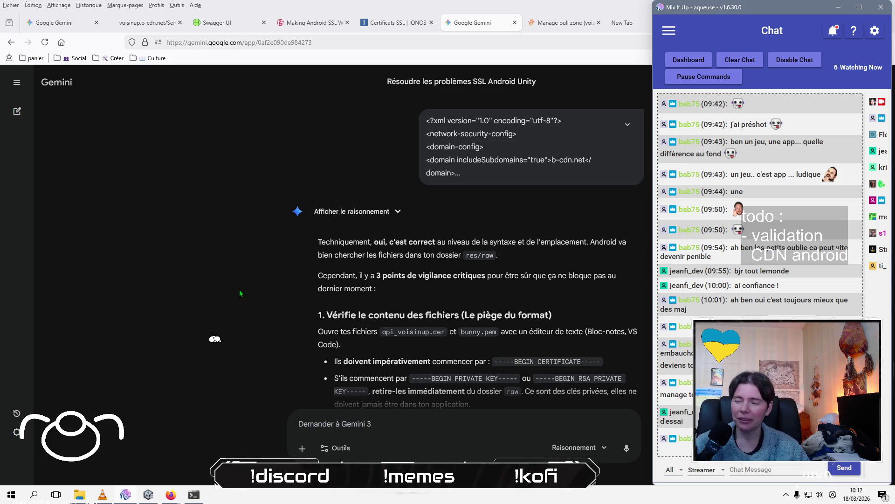
pyautogui.scroll(-3, 240, 293)
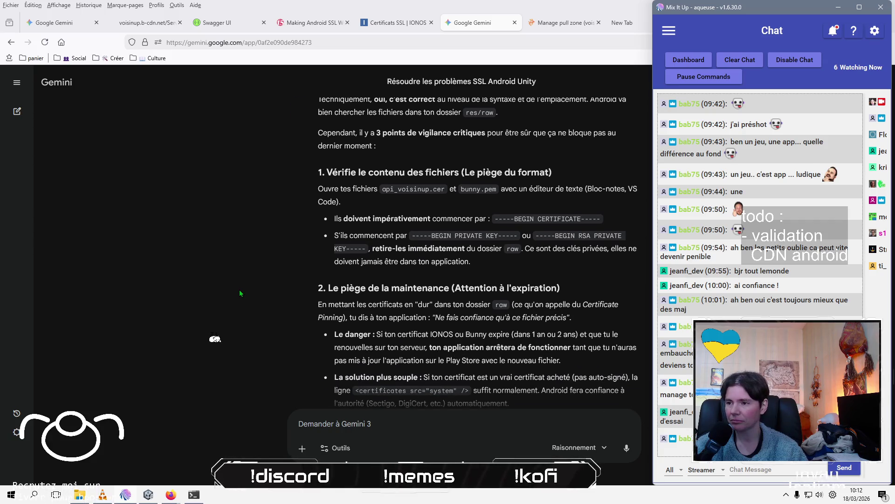
pyautogui.scroll(-2, 239, 293)
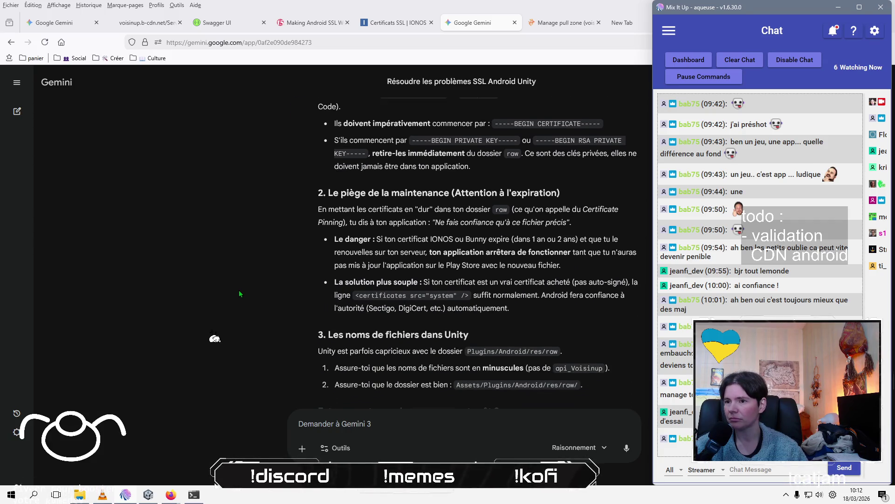
pyautogui.scroll(-3, 240, 292)
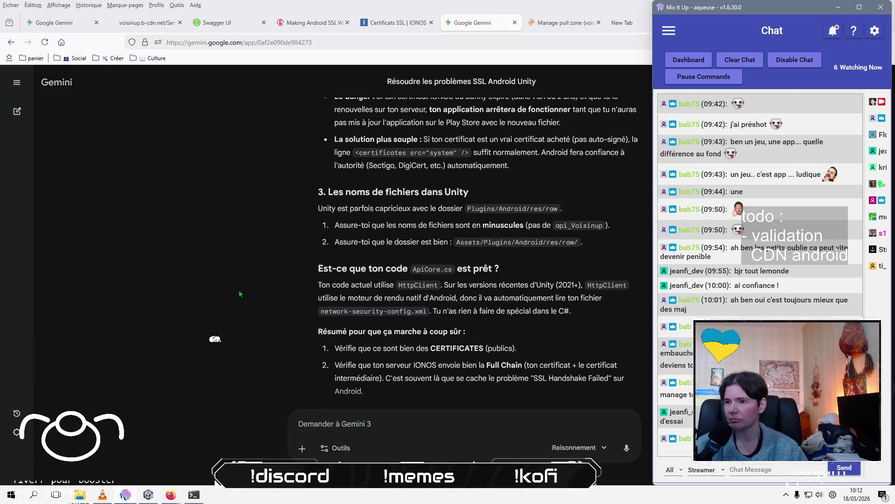
pyautogui.scroll(-1, 240, 293)
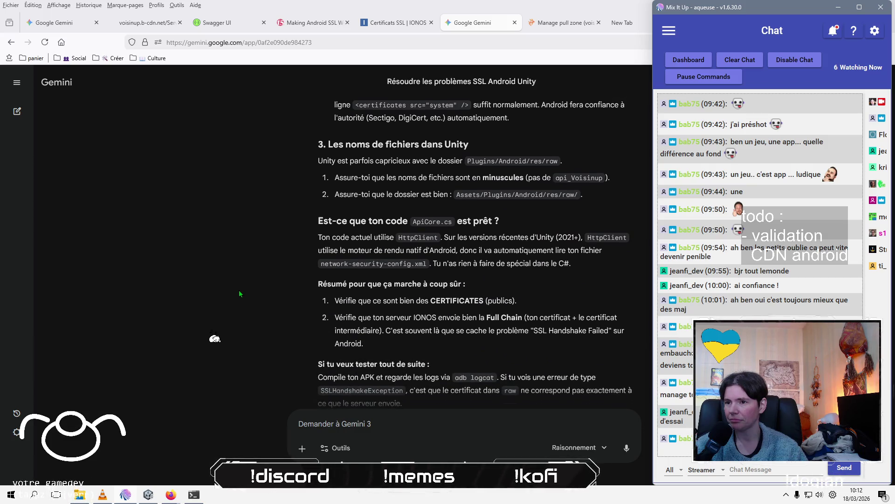
pyautogui.scroll(-1, 240, 293)
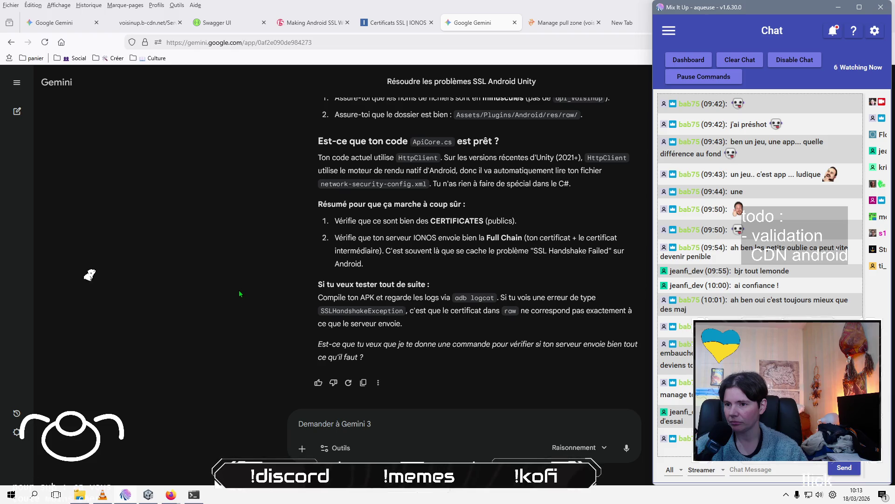
# Close Unity's Addressables Report and the Android Build Profiles window.
pyautogui.click(146, 496)
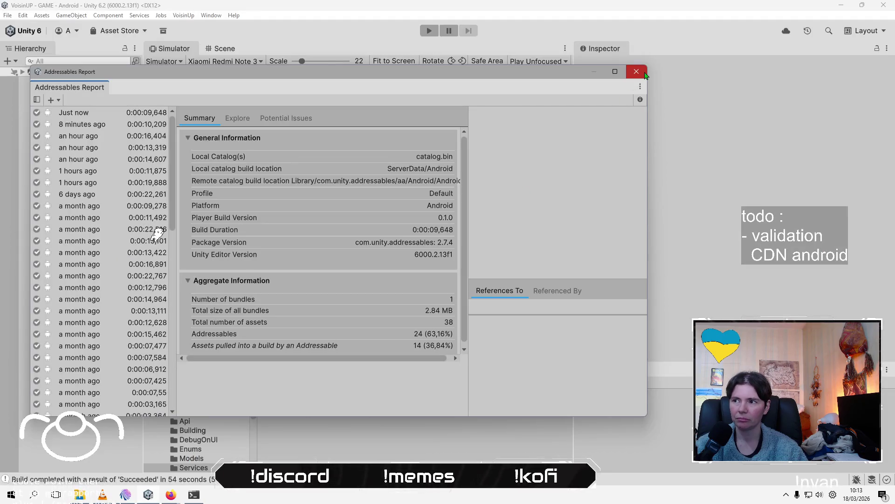
pyautogui.click(637, 72)
pyautogui.hotkey('ctrl', 'shift', 'b')
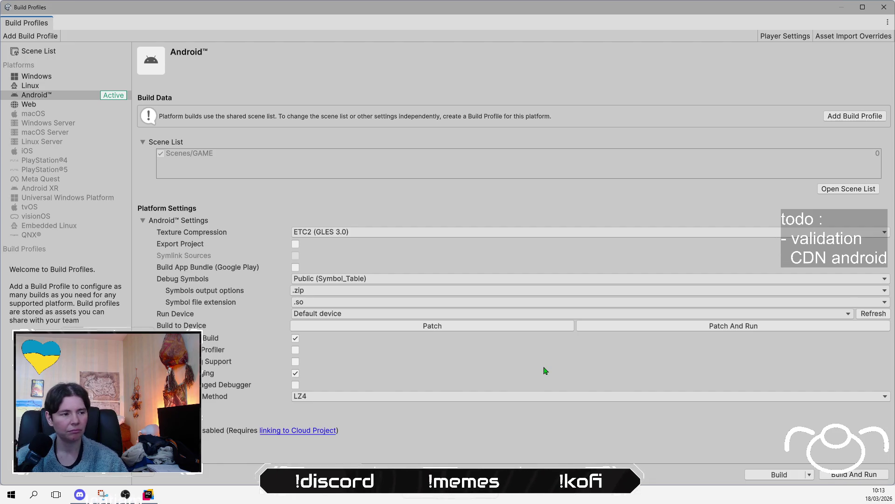
pyautogui.click(889, 12)
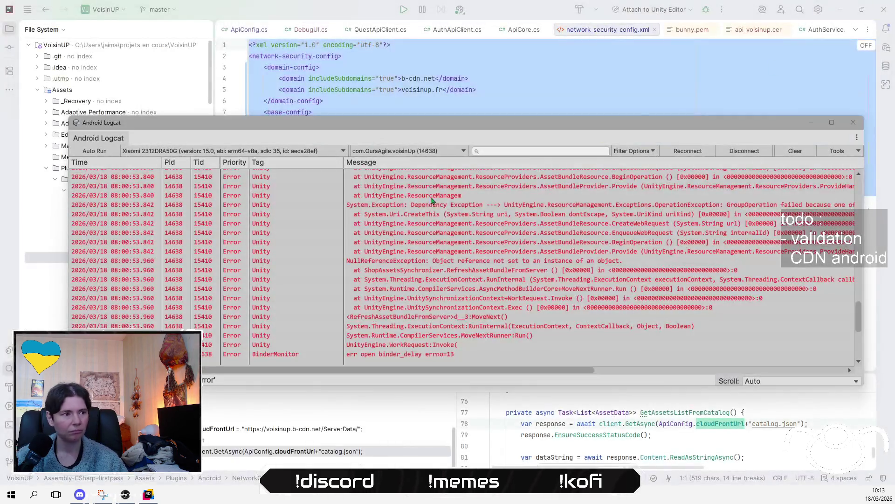
# Filter Android Logcat to com.OursAgile.voisinUp process 13278 and make the window taller.
pyautogui.click(441, 155)
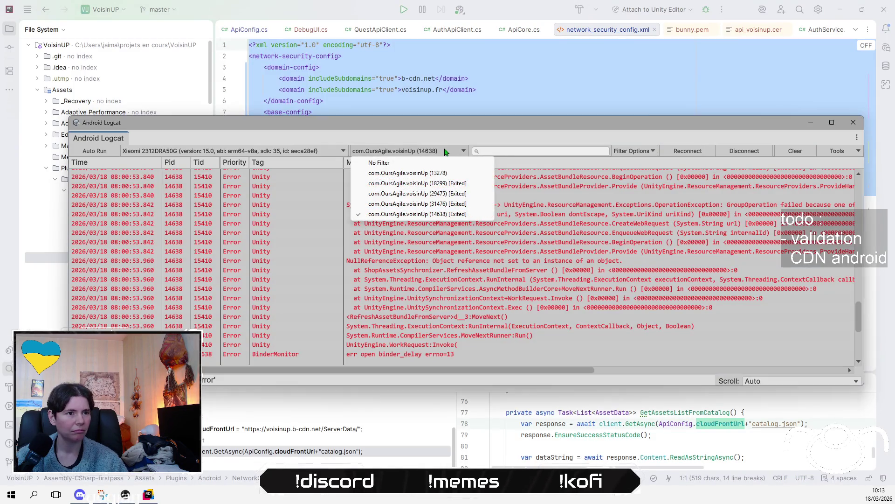
pyautogui.click(425, 174)
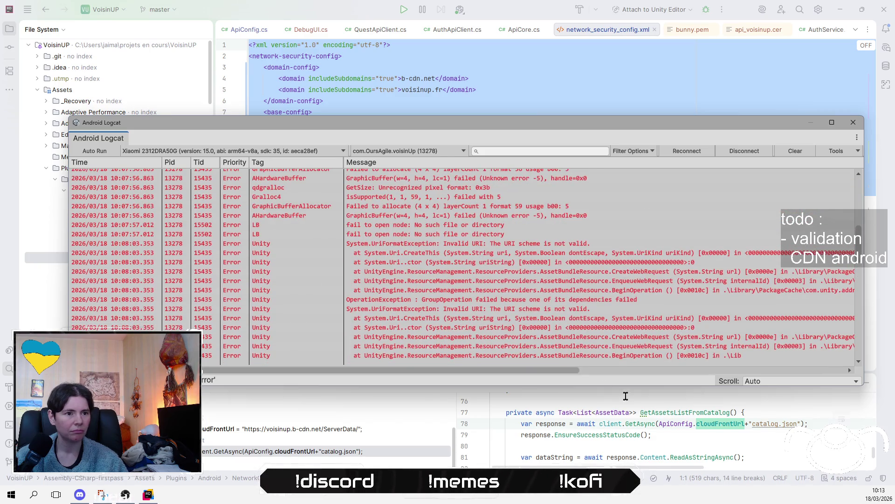
pyautogui.moveTo(609, 385); pyautogui.dragTo(595, 465)
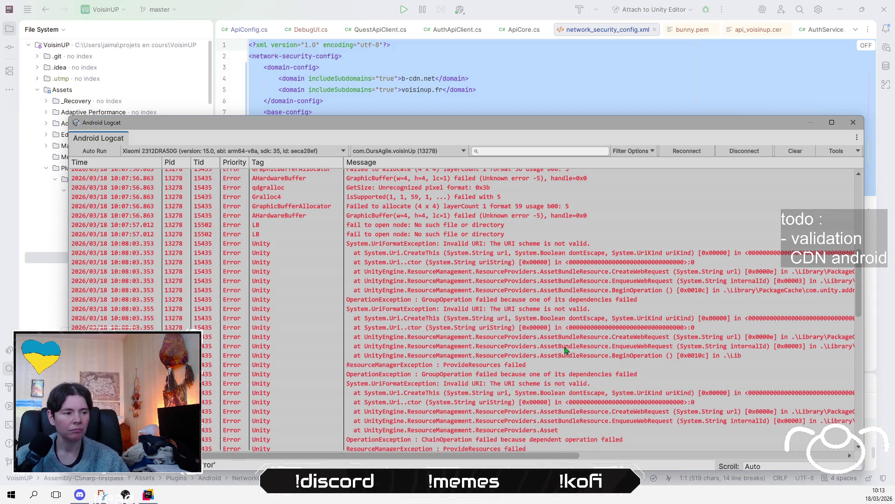
# Inspect the 'Invalid URI' UriFormatException rows and start a new Snipping Tool capture.
pyautogui.click(348, 244)
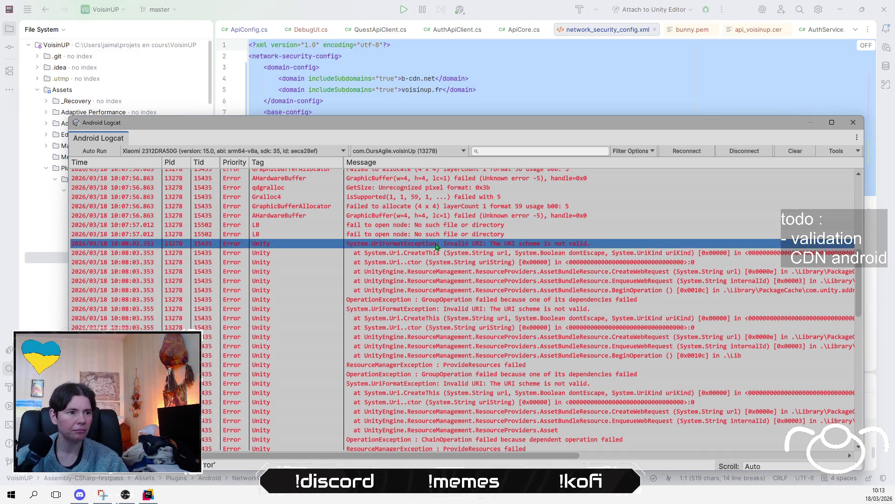
pyautogui.click(546, 280)
pyautogui.click(512, 337)
pyautogui.click(700, 224)
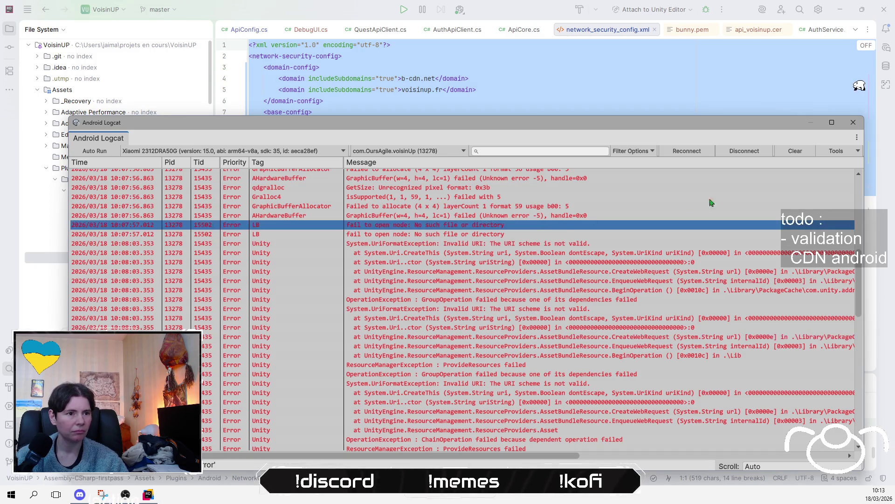
pyautogui.click(593, 365)
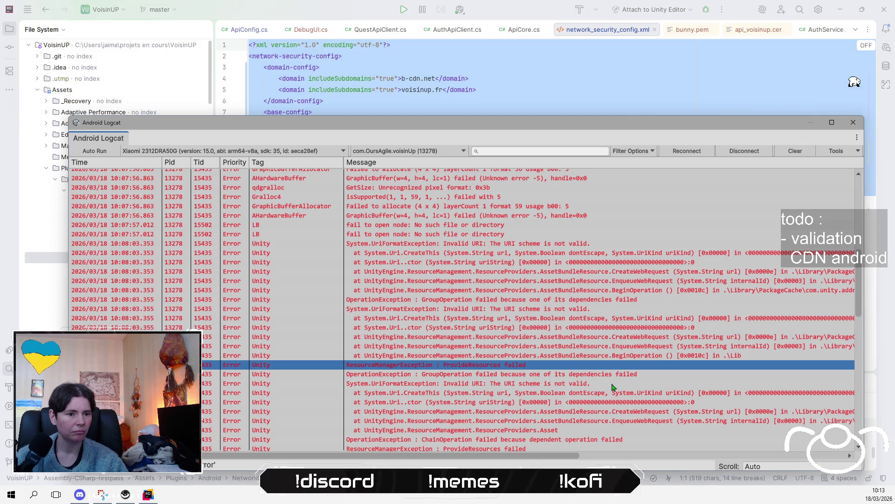
pyautogui.click(612, 383)
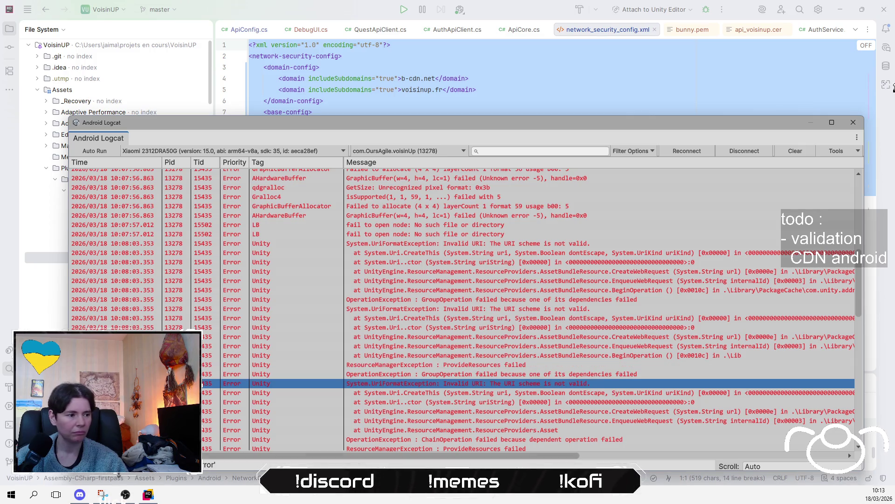
pyautogui.click(103, 495)
pyautogui.click(104, 26)
# Send Gemini the logcat error capture with 'ça marche toujours pas, voici les logs dans logcat'.
pyautogui.moveTo(167, 167)
pyautogui.mouseDown()
pyautogui.moveTo(547, 393)
pyautogui.moveTo(855, 415)
pyautogui.mouseUp()
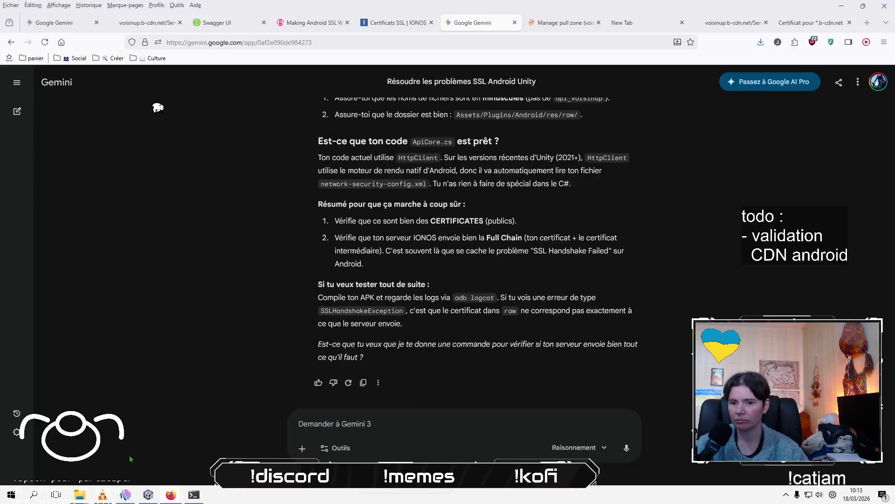
pyautogui.click(133, 450)
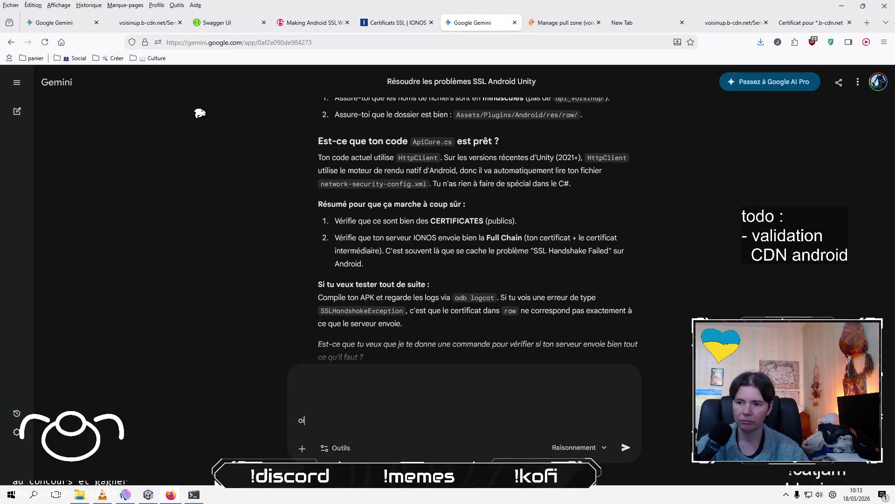
pyautogui.write('ça martch')
pyautogui.press('BackSpace')
pyautogui.press('BackSpace')
pyautogui.press('BackSpace')
pyautogui.write('ch')
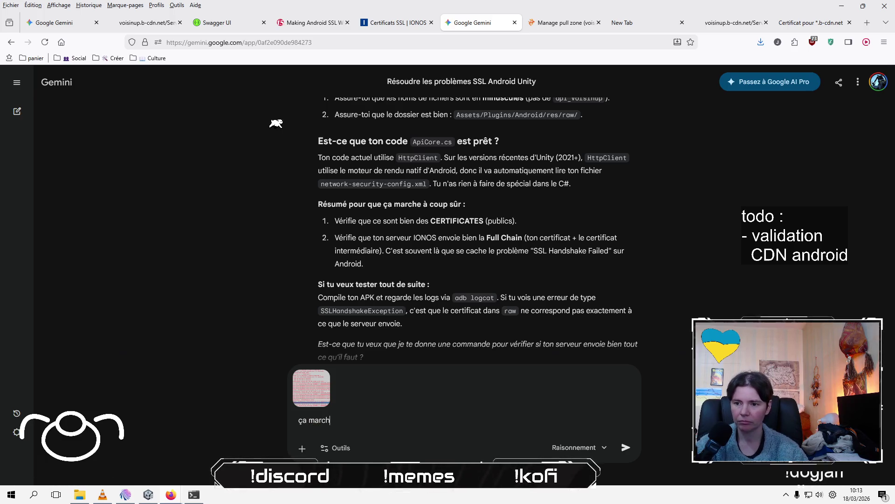
pyautogui.write('e toujours pas, vo')
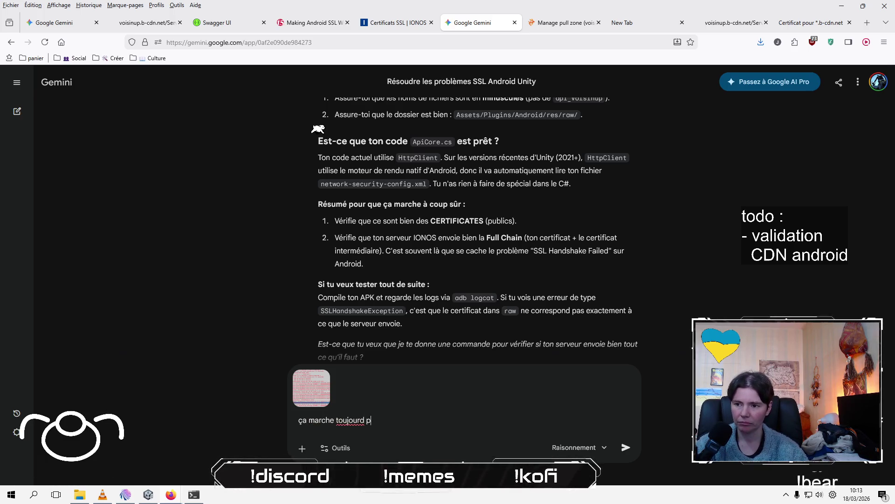
pyautogui.write('ici les logs dans logcat')
pyautogui.press('Return')
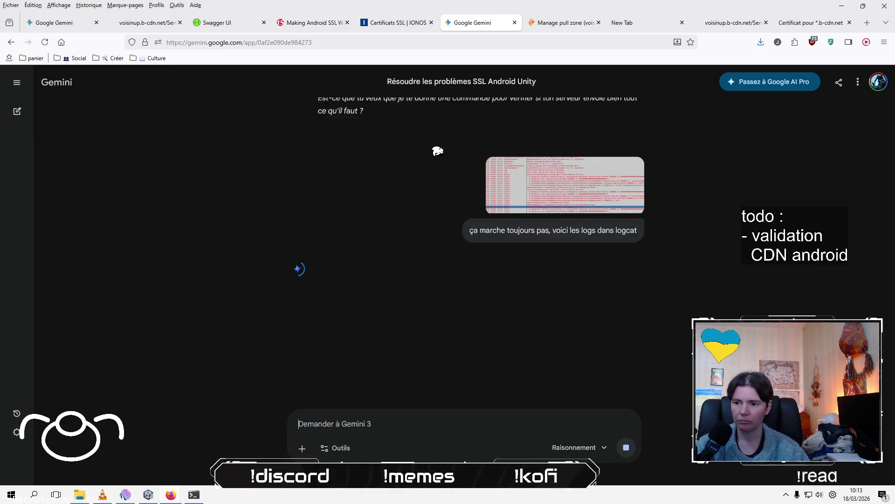
pyautogui.hotkey('alt', 'Tab')
pyautogui.hotkey('alt', 'Tab')
pyautogui.hotkey('alt', 'Tab')
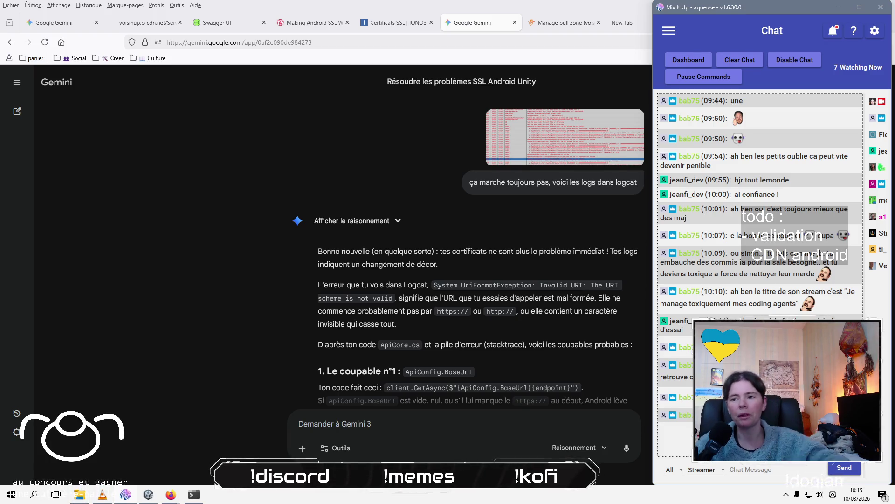
# Scroll Gemini's reply down to 'Le coupable n°2 : Les Addressables (Bunny.net)' and its debugging advice.
pyautogui.scroll(-1, 198, 350)
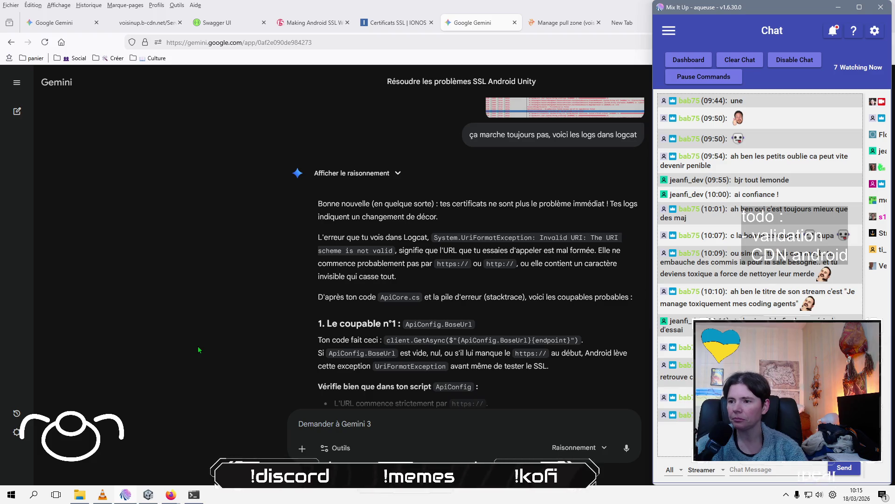
pyautogui.scroll(-3, 237, 364)
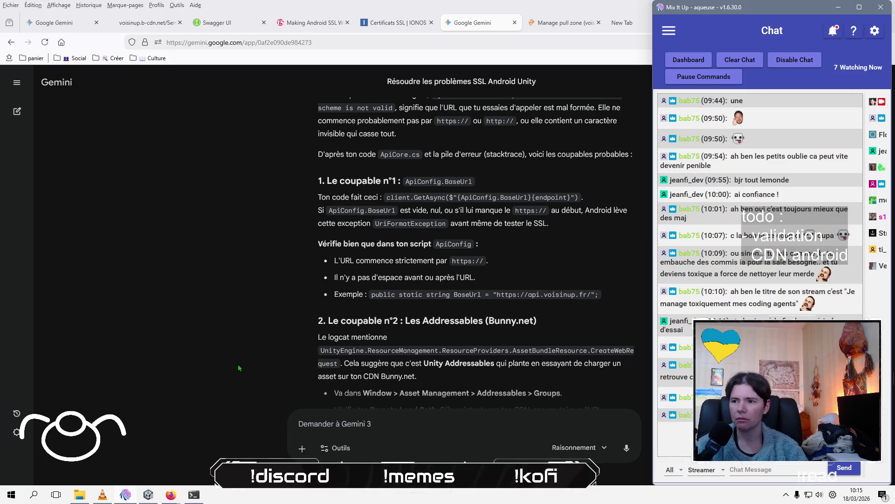
pyautogui.scroll(-2, 238, 366)
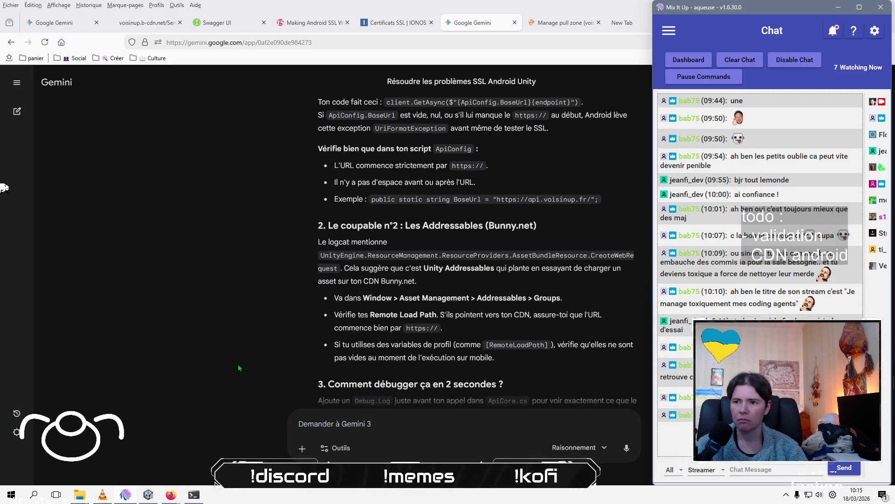
pyautogui.scroll(-2, 238, 367)
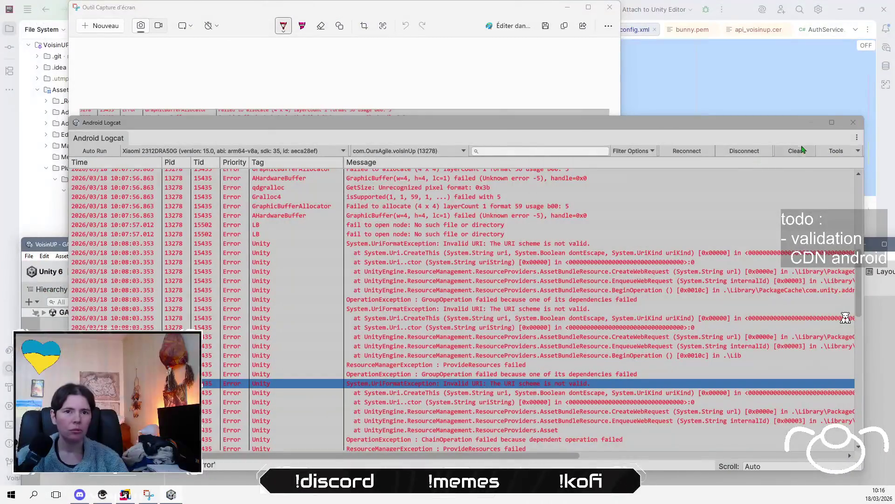
# Close Android Logcat and open the Assets/AddressableAssetsData folder in the Project window.
pyautogui.click(853, 123)
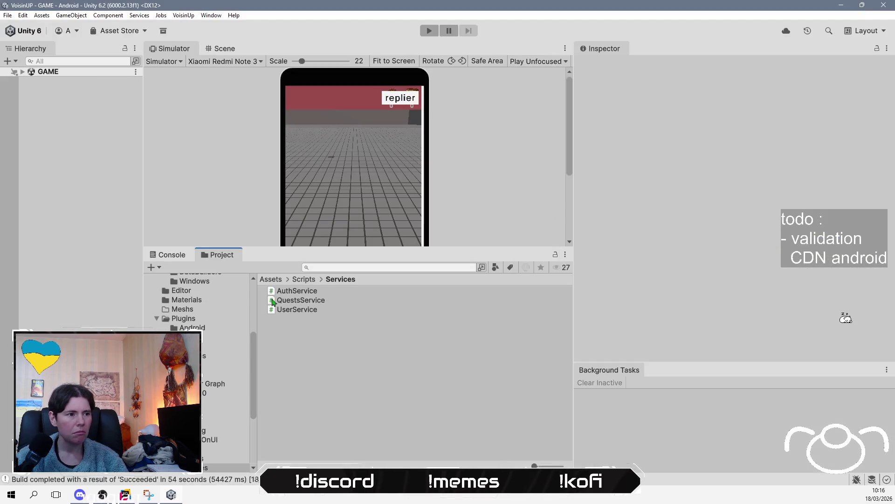
pyautogui.click(271, 279)
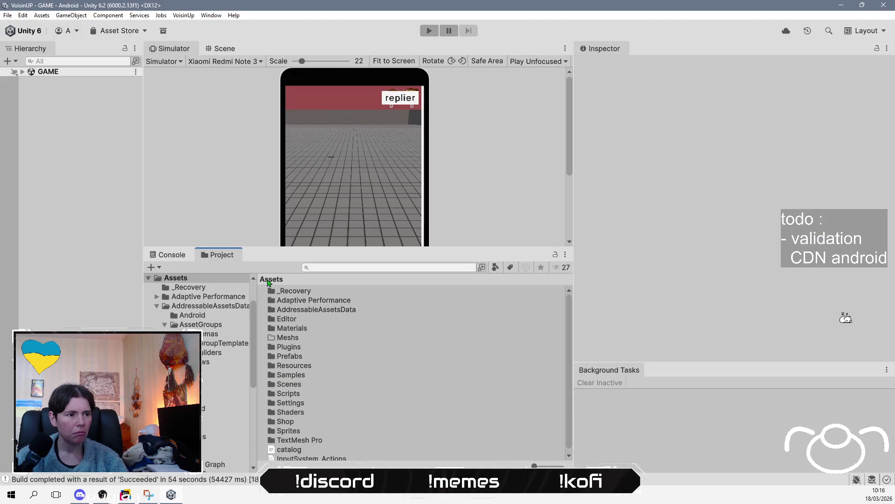
pyautogui.scroll(-1, 352, 448)
pyautogui.doubleClick(298, 400)
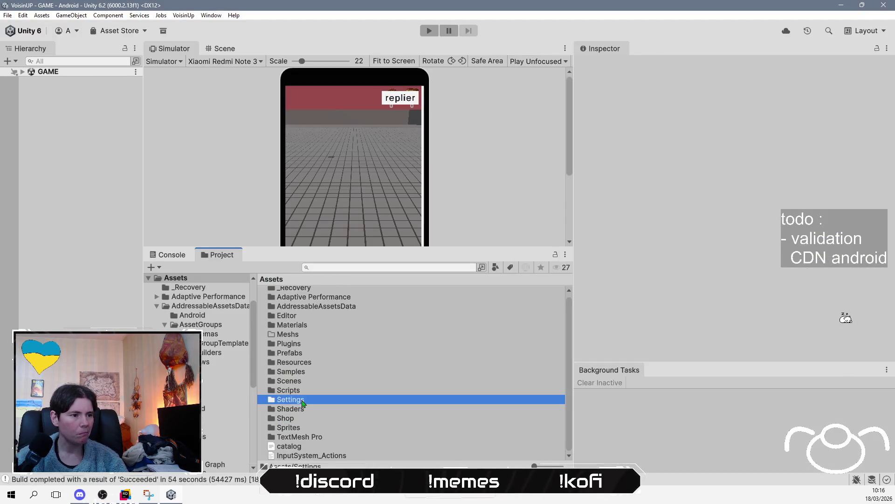
pyautogui.click(270, 279)
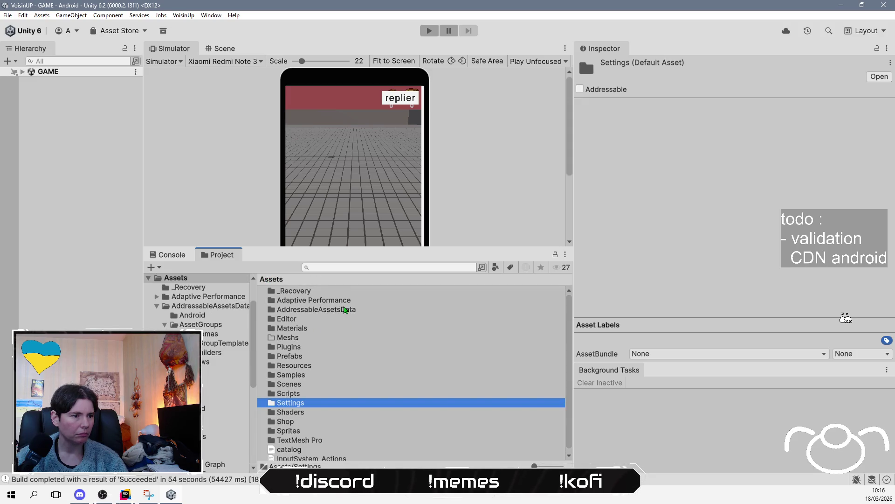
pyautogui.doubleClick(345, 309)
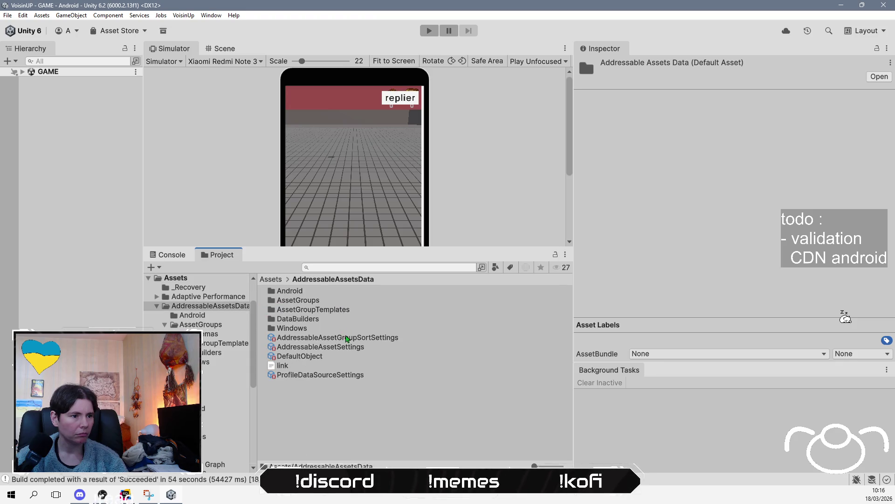
# Inspect each Addressables data asset, reading ProfileDataSourceSettings' BuildPath, LoadPath and Current Environment.
pyautogui.click(346, 339)
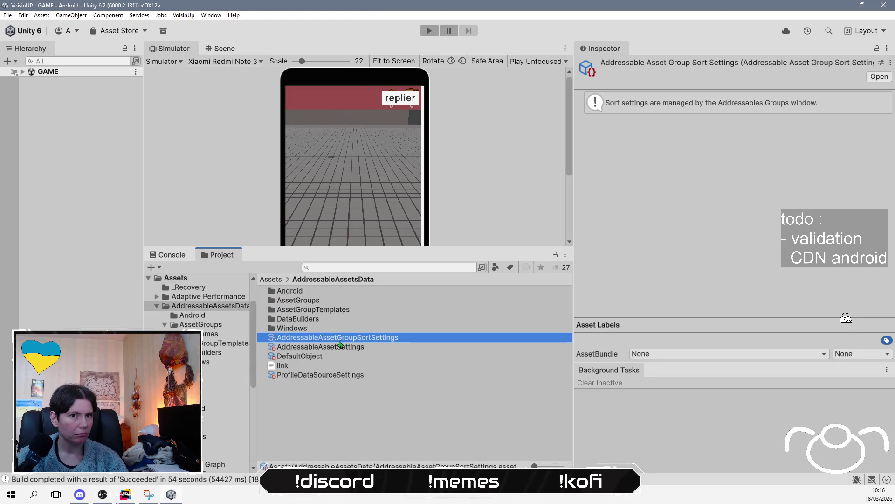
pyautogui.click(335, 350)
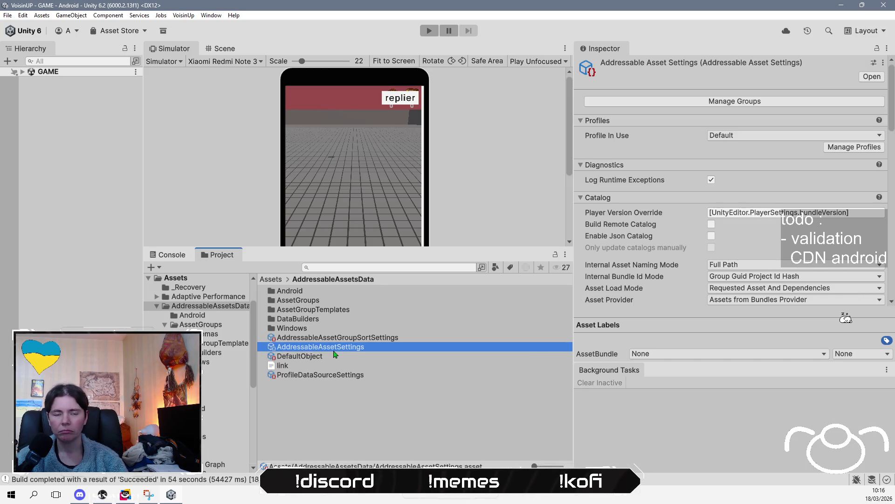
pyautogui.click(334, 356)
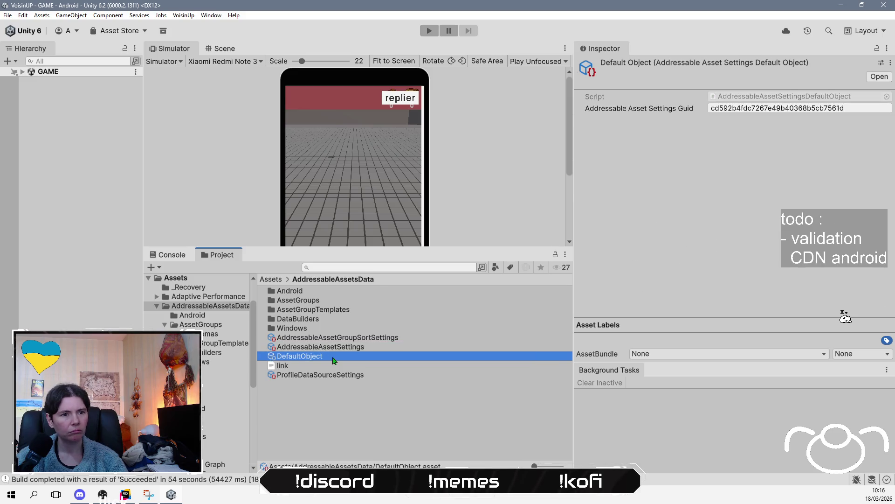
pyautogui.click(334, 376)
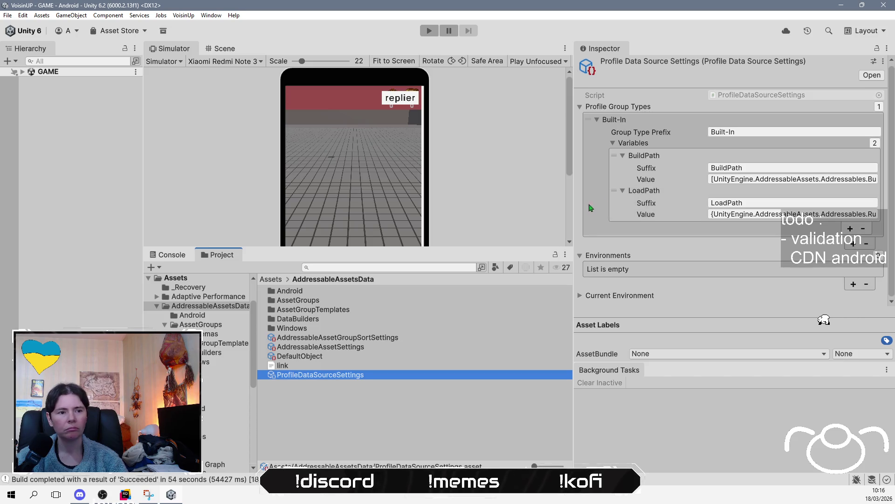
pyautogui.moveTo(574, 213); pyautogui.dragTo(360, 214)
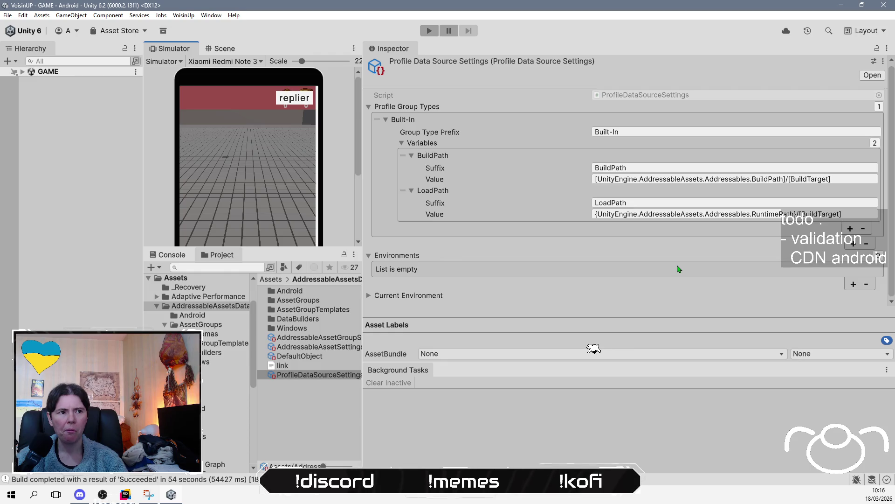
pyautogui.click(516, 299)
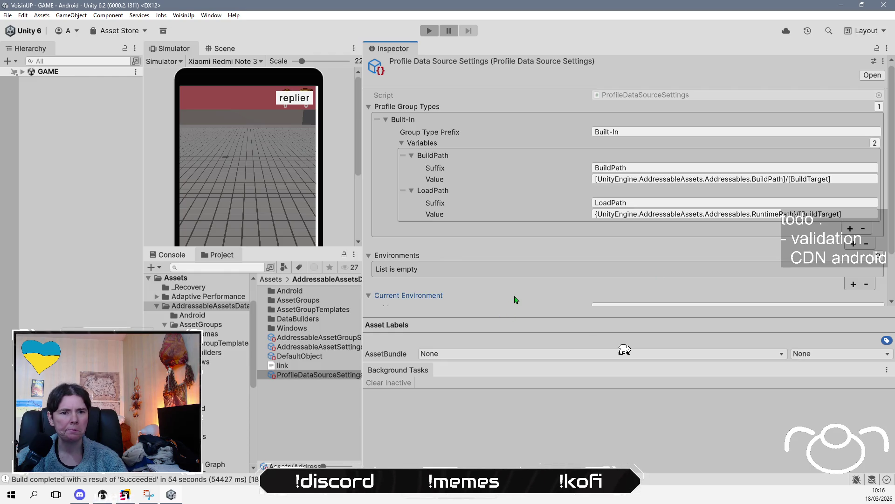
pyautogui.scroll(-2, 516, 299)
pyautogui.click(412, 242)
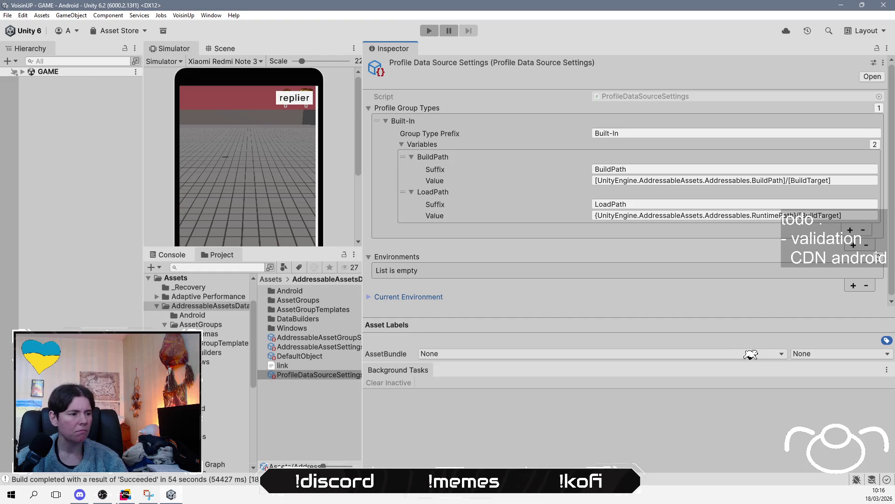
pyautogui.hotkey('alt', 'Tab')
pyautogui.click(320, 267)
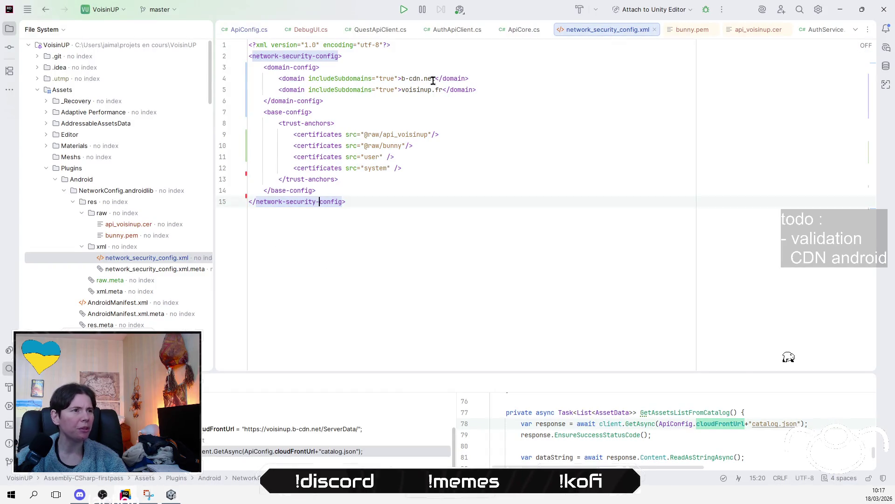
# Open ApiConfig.cs in Rider to check the CDN base URL.
pyautogui.click(251, 36)
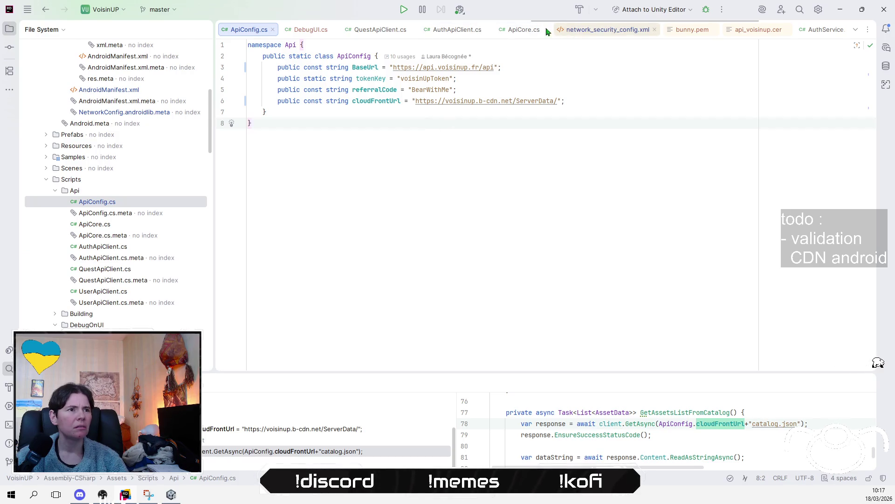
pyautogui.scroll(-5, 516, 29)
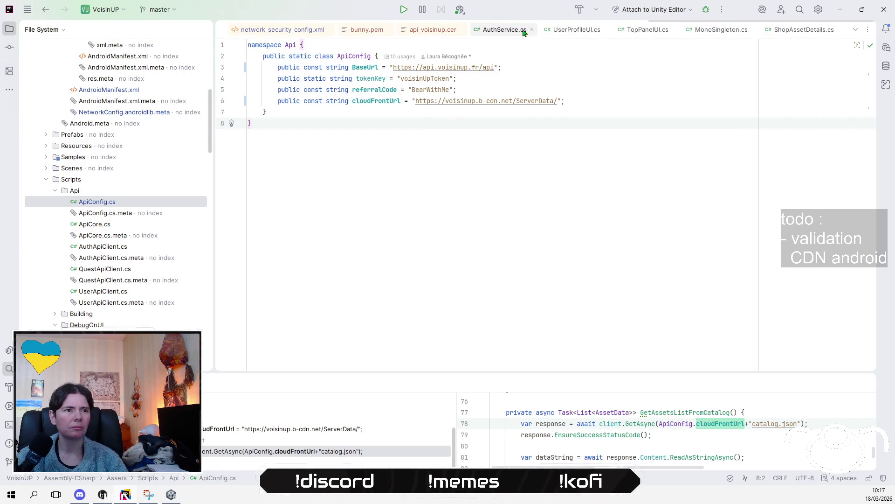
pyautogui.scroll(2, 128, 290)
pyautogui.scroll(10, 128, 290)
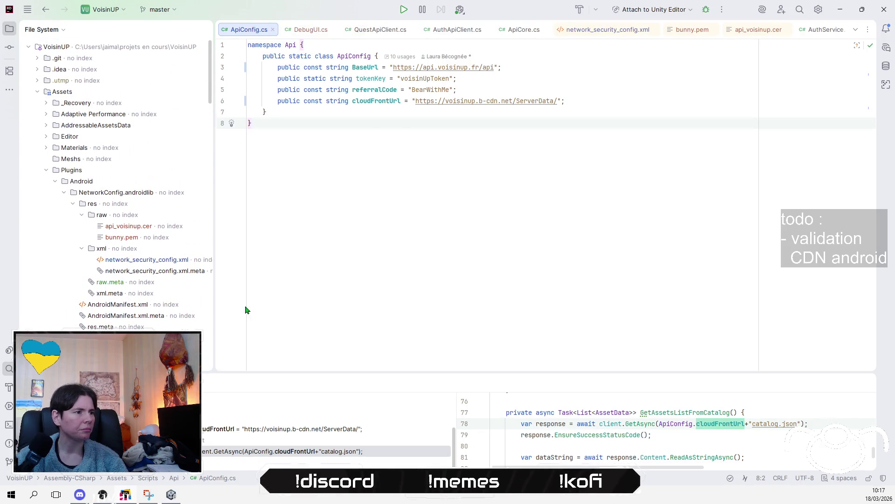
# Open and close AddressableAssetGroupSortSettings.asset from the AddressableAssetsData folder in Rider.
pyautogui.click(45, 125)
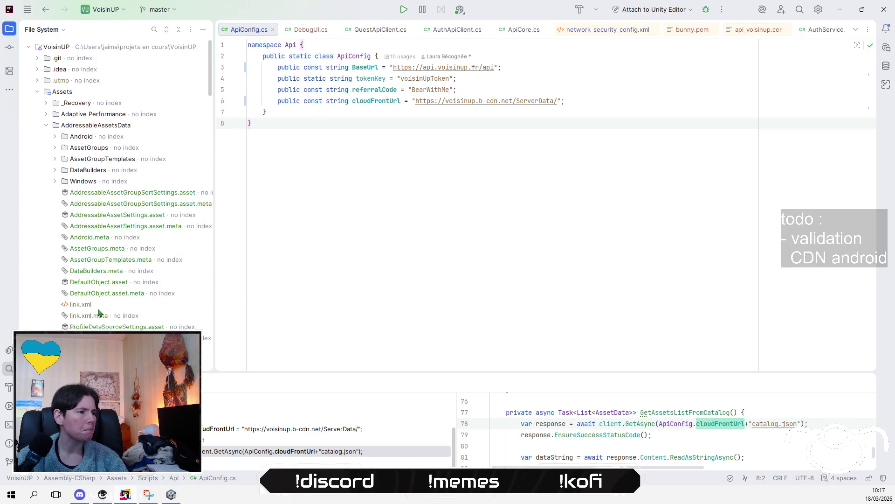
pyautogui.click(145, 197)
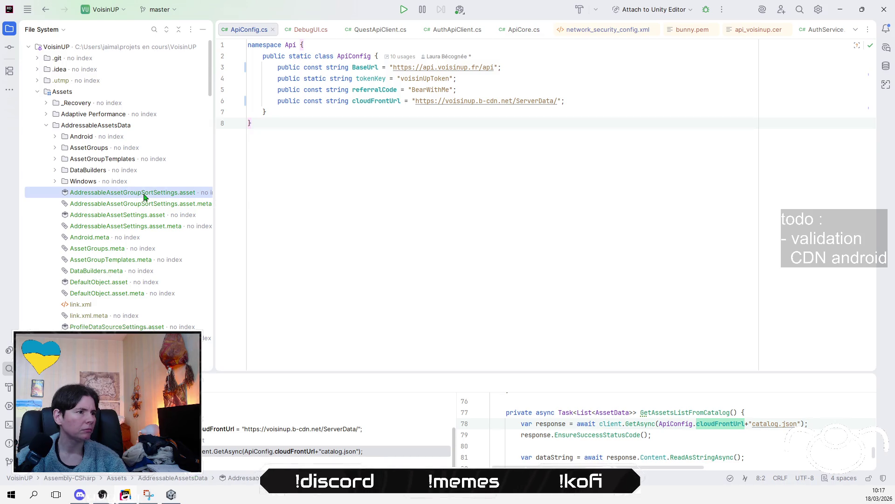
pyautogui.doubleClick(144, 196)
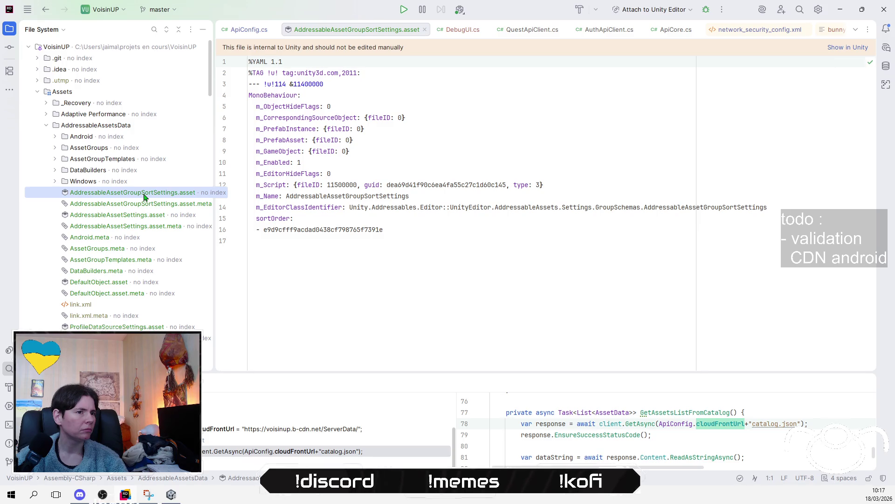
pyautogui.click(424, 30)
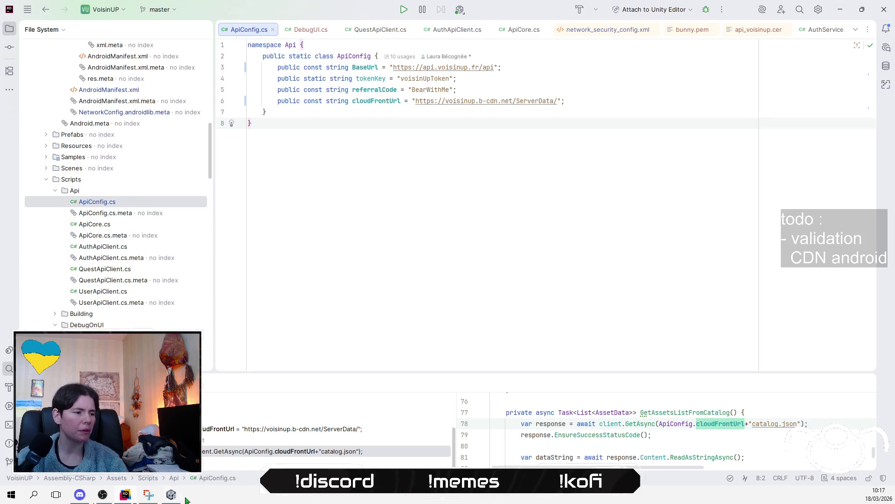
# In Unity, open Window > Asset Management > Addressables > Settings.
pyautogui.click(172, 494)
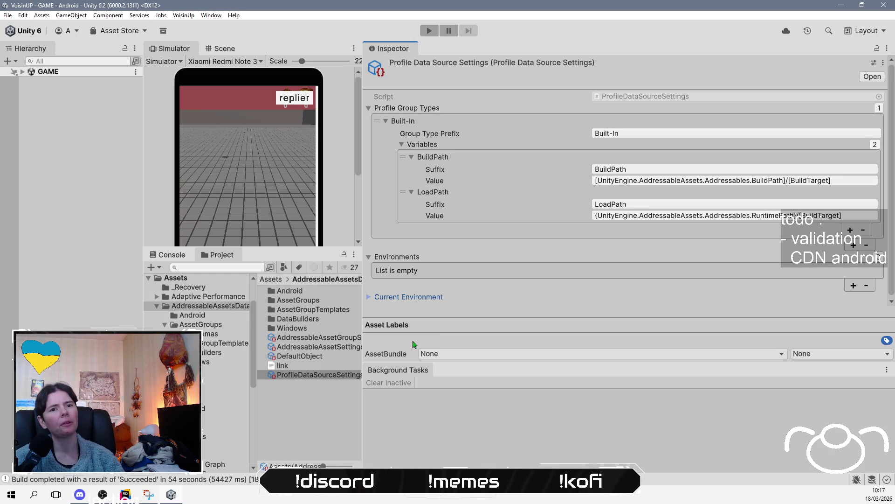
pyautogui.click(210, 15)
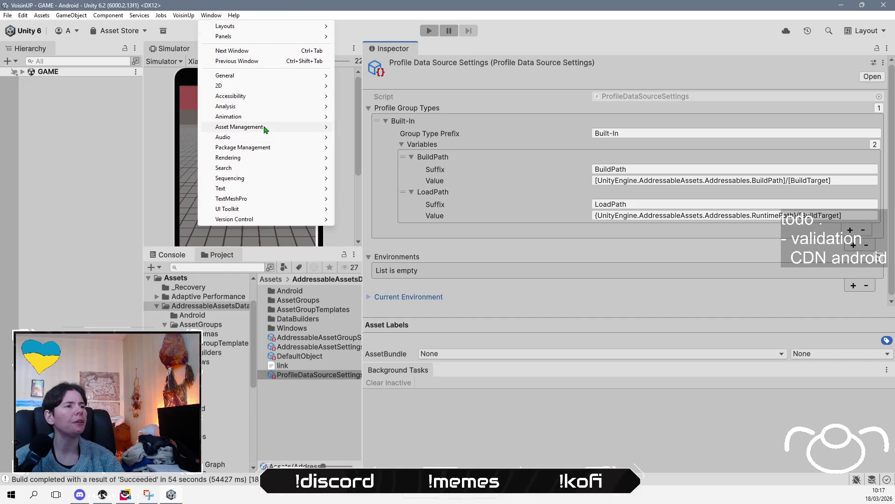
pyautogui.moveTo(292, 129)
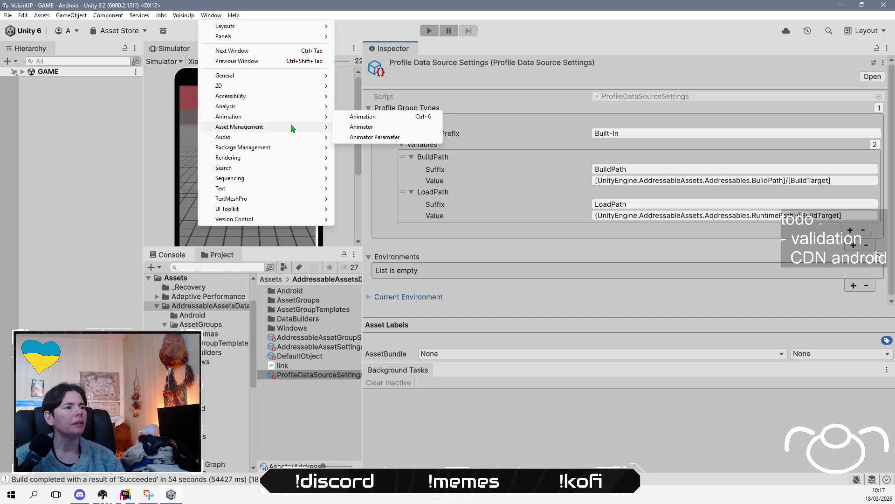
pyautogui.moveTo(368, 128)
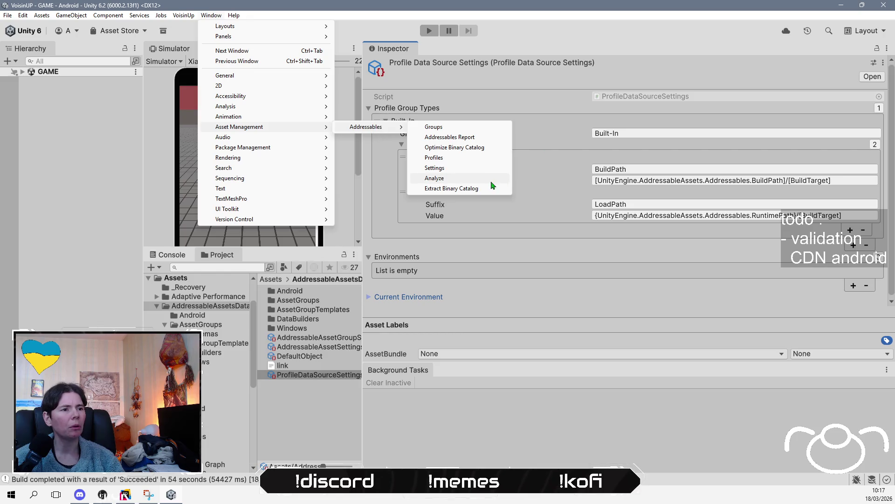
pyautogui.click(489, 168)
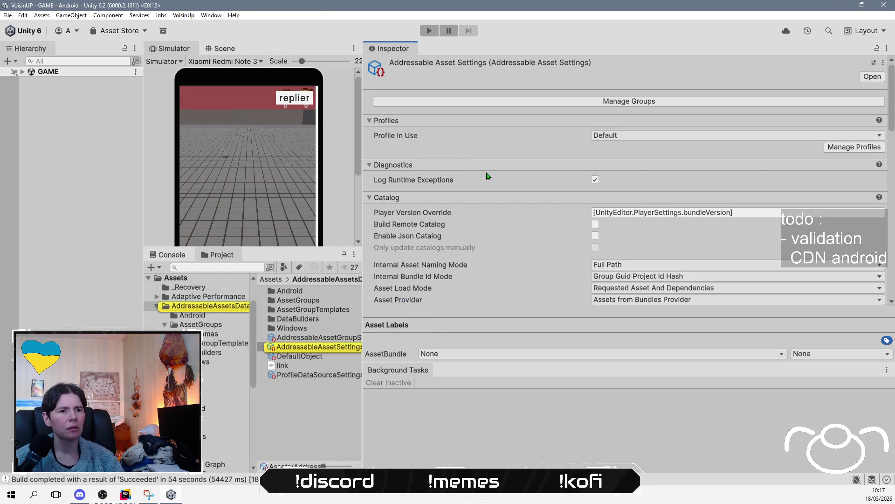
pyautogui.scroll(-8, 488, 176)
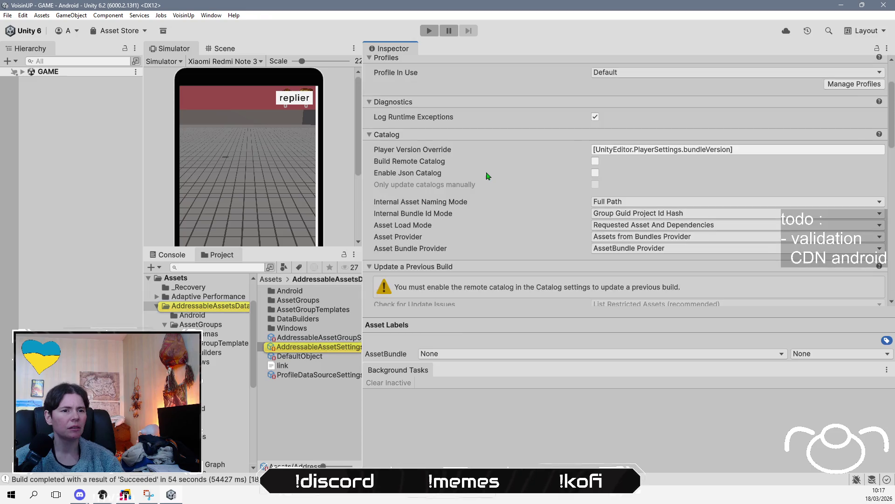
pyautogui.scroll(-4, 488, 175)
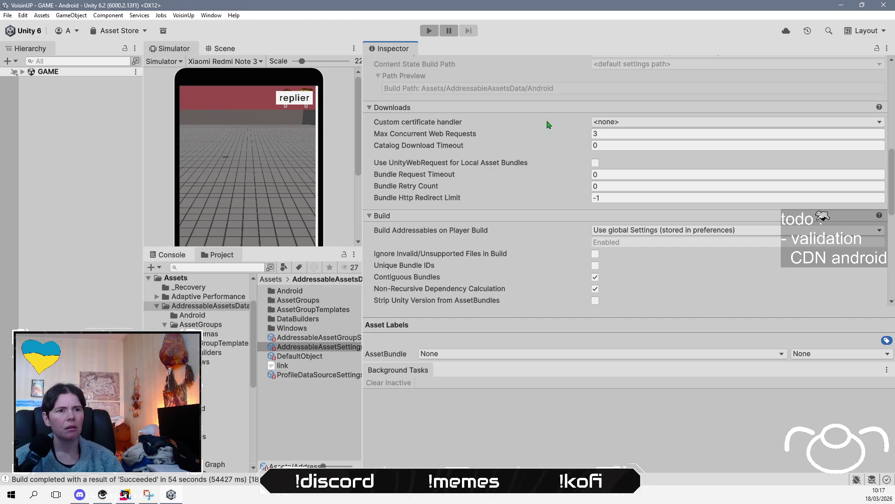
pyautogui.click(616, 123)
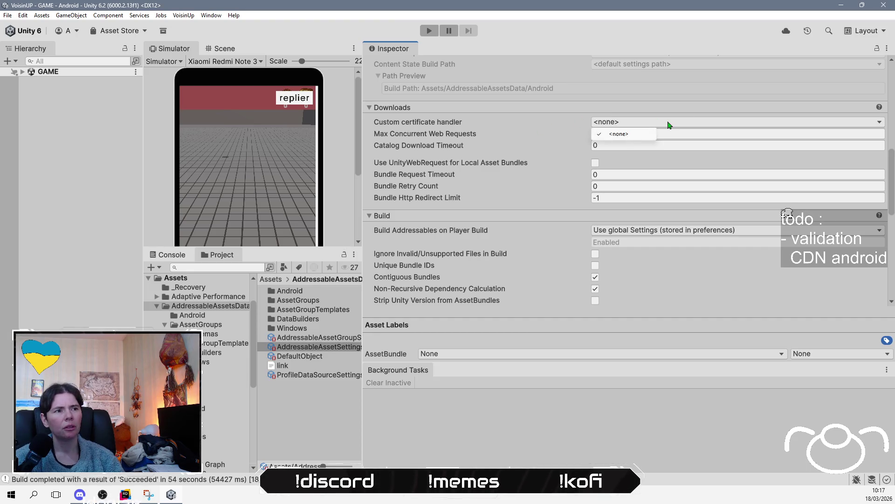
pyautogui.click(563, 416)
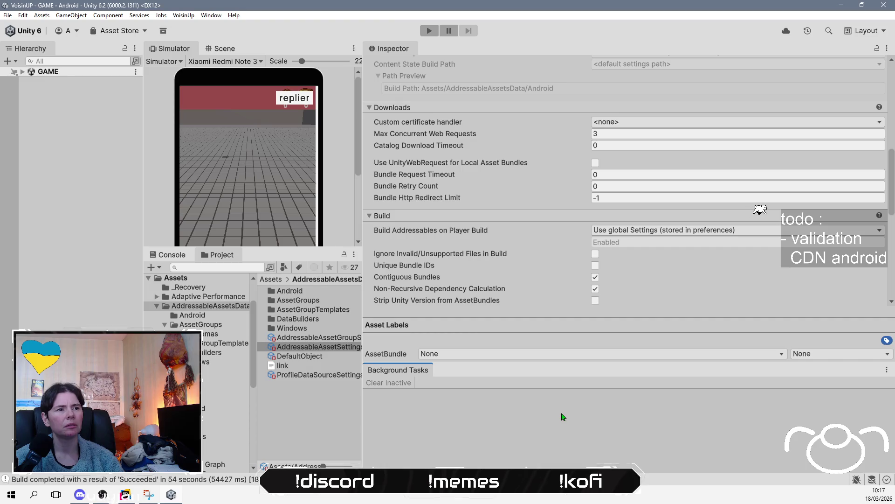
pyautogui.scroll(2, 566, 305)
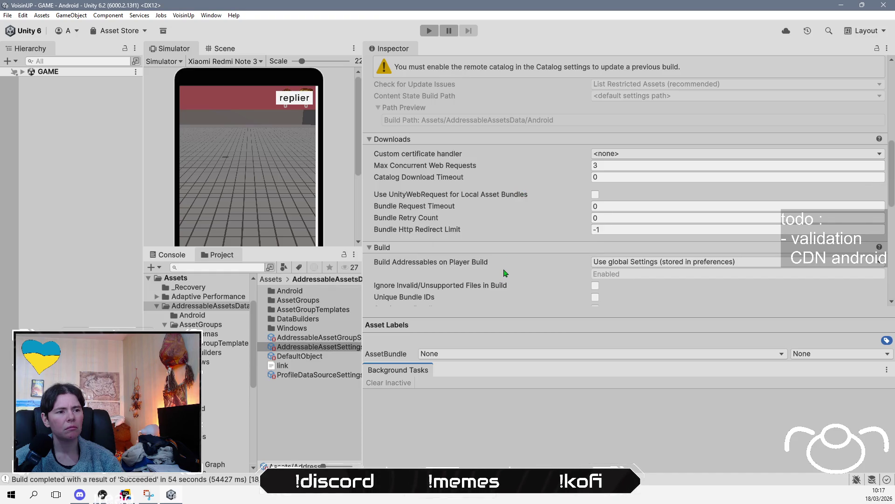
pyautogui.scroll(-3, 505, 273)
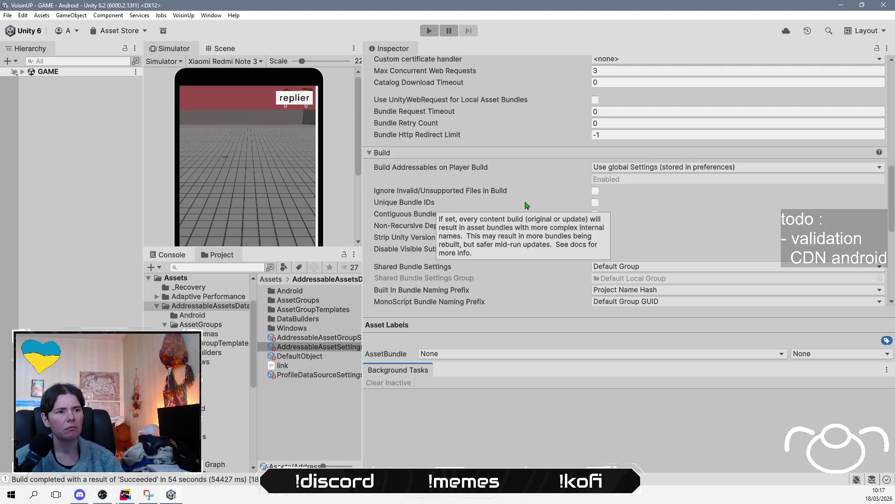
pyautogui.scroll(-3, 534, 185)
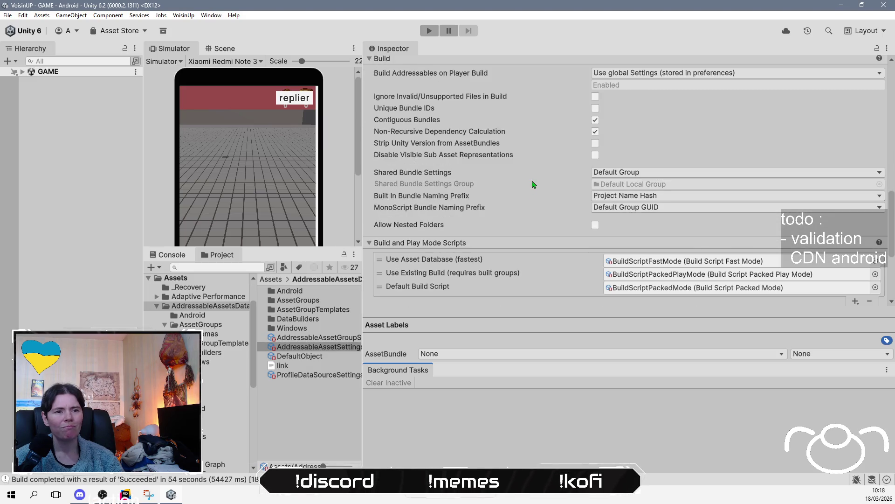
pyautogui.scroll(-5, 534, 184)
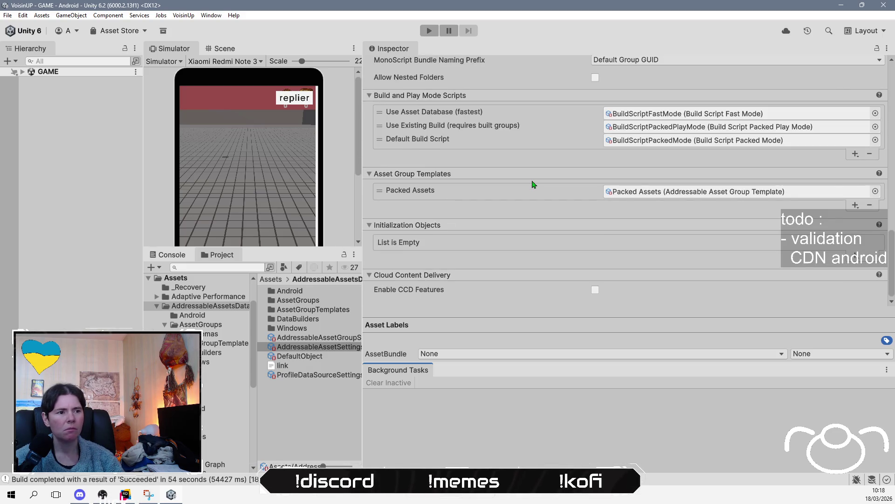
pyautogui.scroll(10, 534, 184)
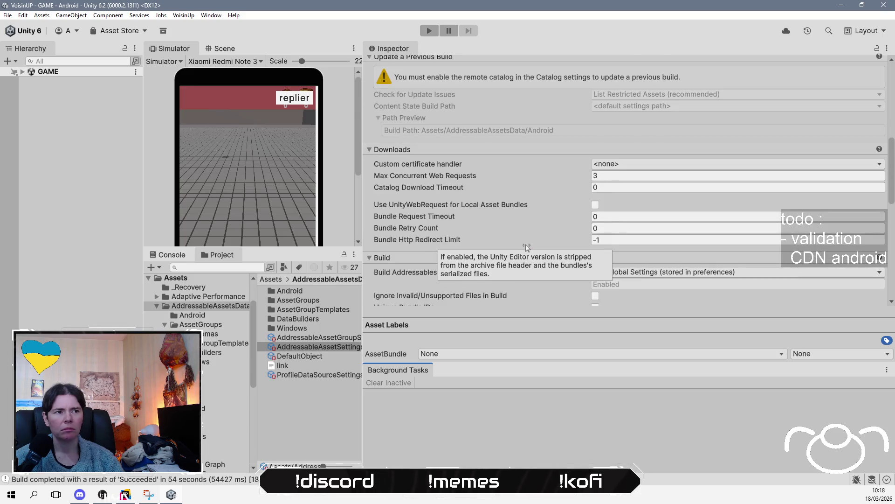
pyautogui.scroll(3, 527, 247)
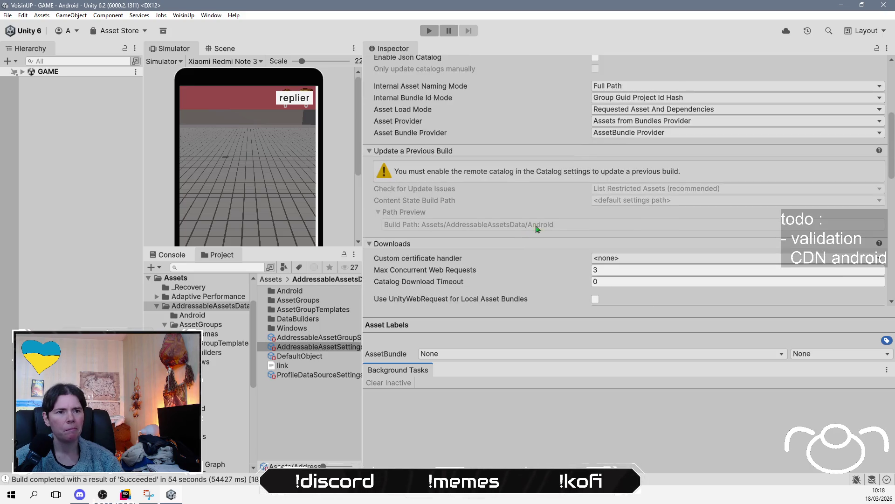
pyautogui.scroll(2, 550, 221)
pyautogui.scroll(2, 551, 221)
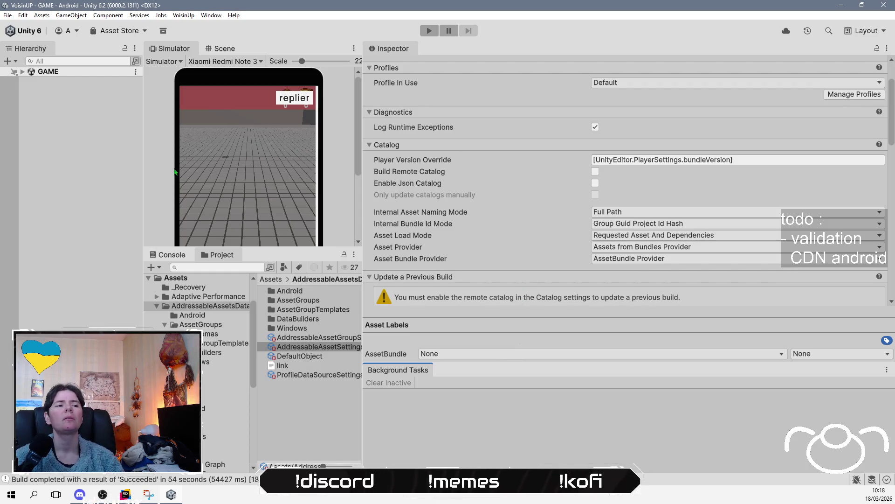
pyautogui.click(23, 15)
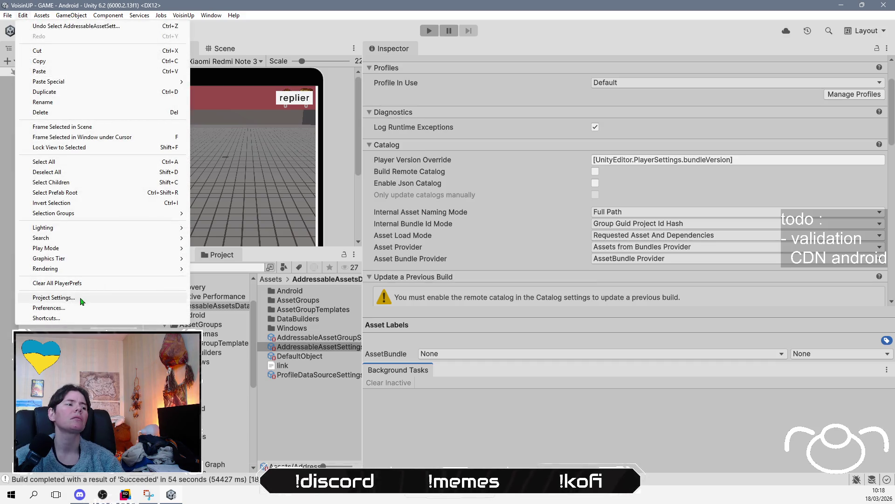
# Open Project Settings and view the Preset Manager, Quality, Editor and Memory Settings pages.
pyautogui.click(82, 298)
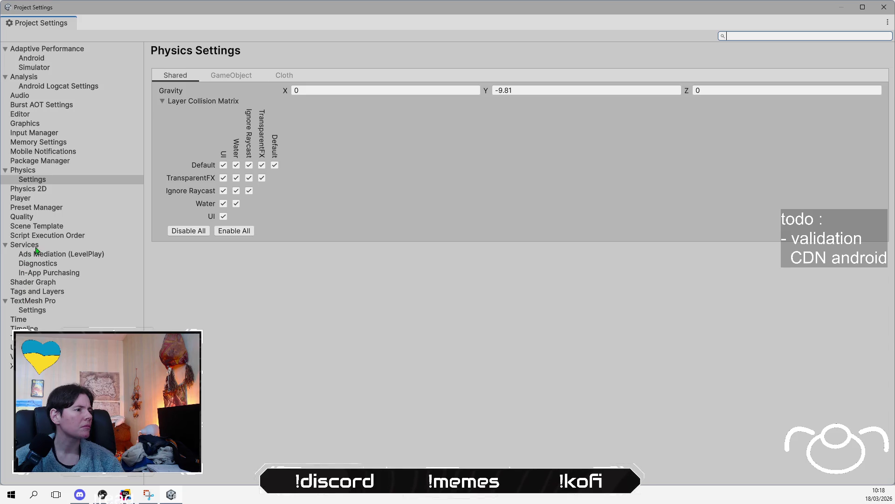
pyautogui.click(47, 209)
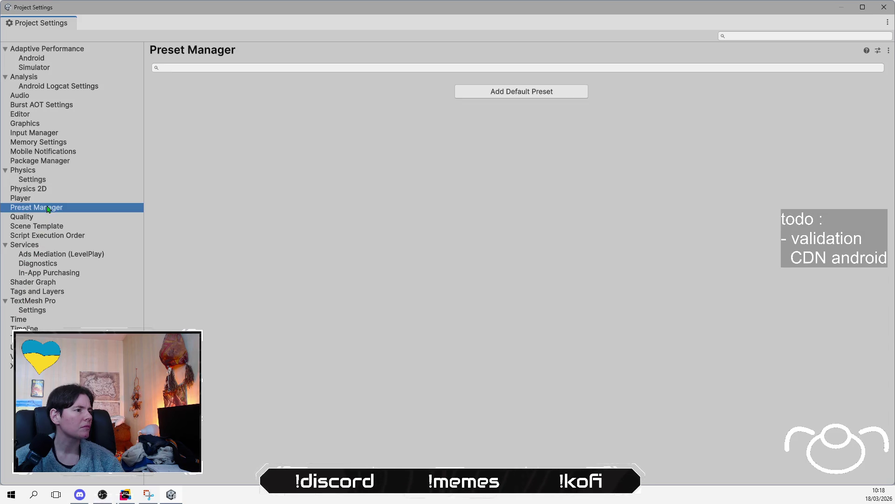
pyautogui.click(47, 218)
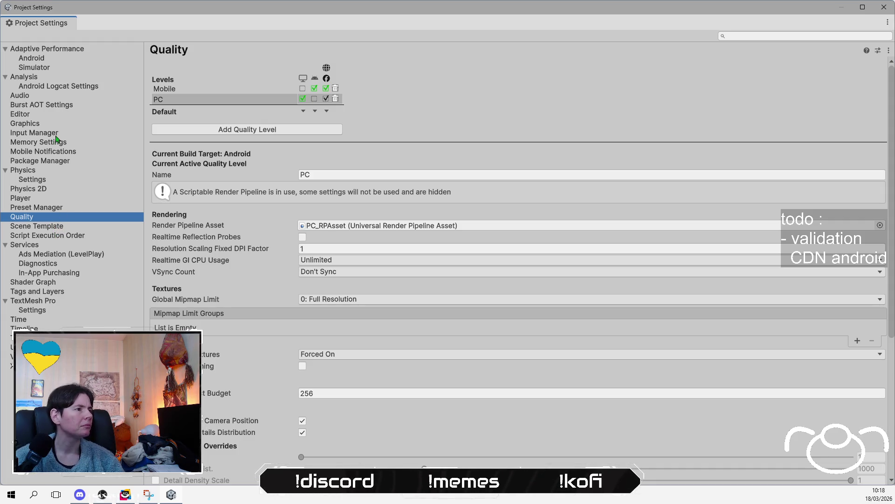
pyautogui.click(56, 115)
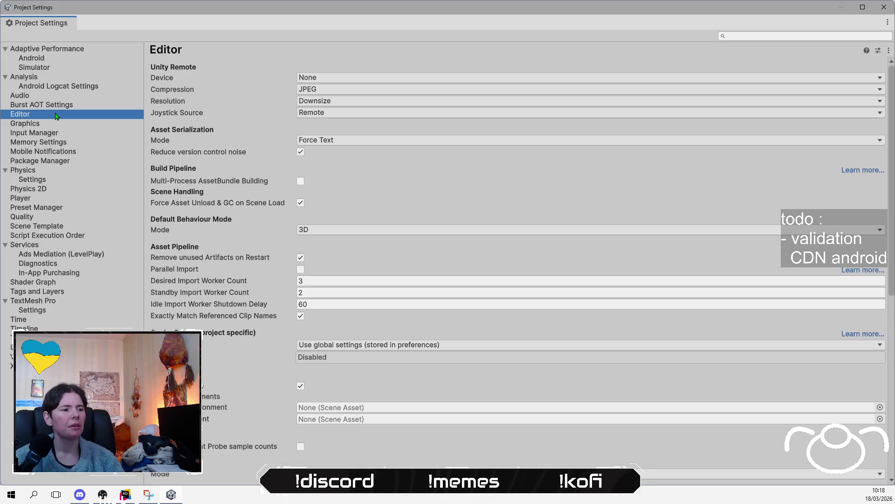
pyautogui.scroll(-10, 201, 184)
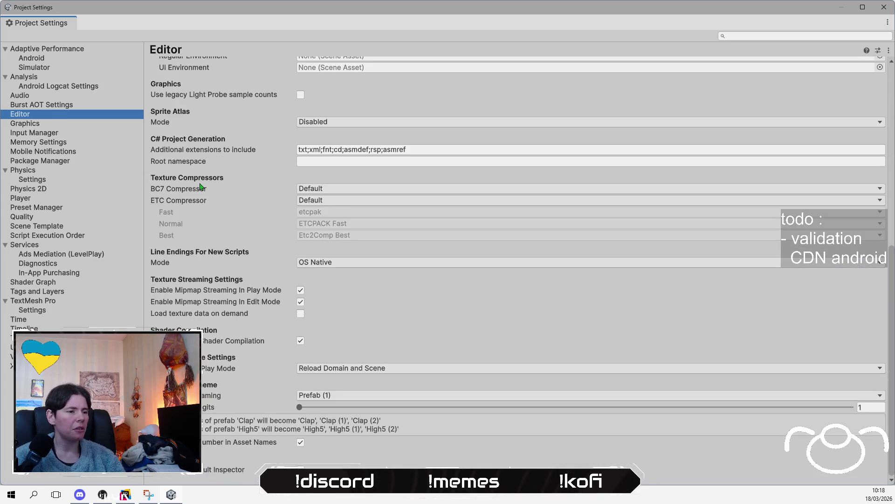
pyautogui.click(55, 152)
pyautogui.click(55, 146)
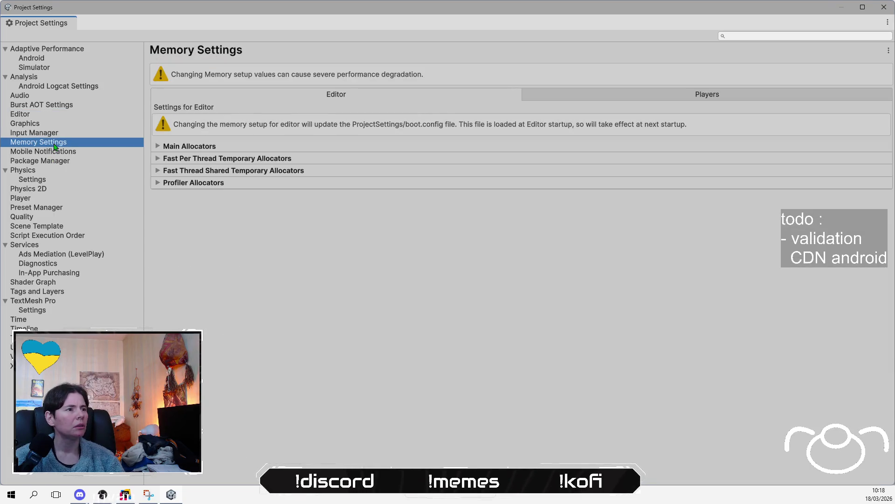
# Browse Adaptive Performance, Android Logcat, Burst AOT, Package Manager and Physics pages, then close Project Settings.
pyautogui.click(74, 51)
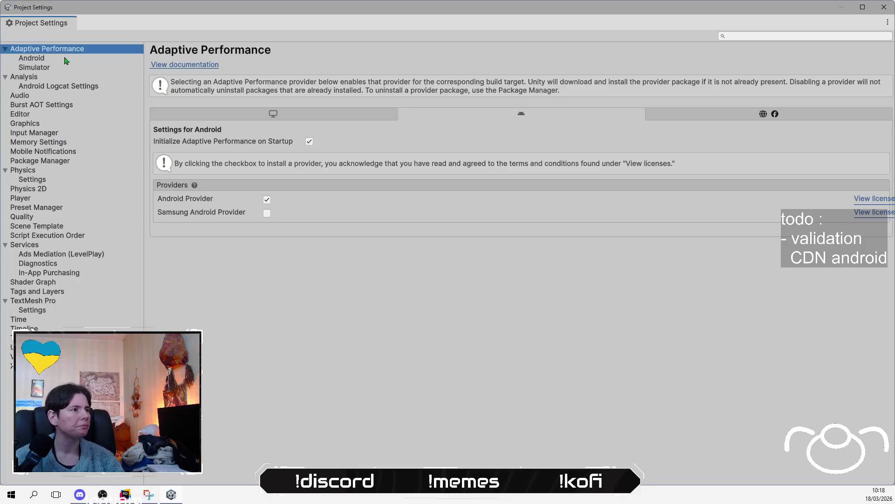
pyautogui.click(66, 60)
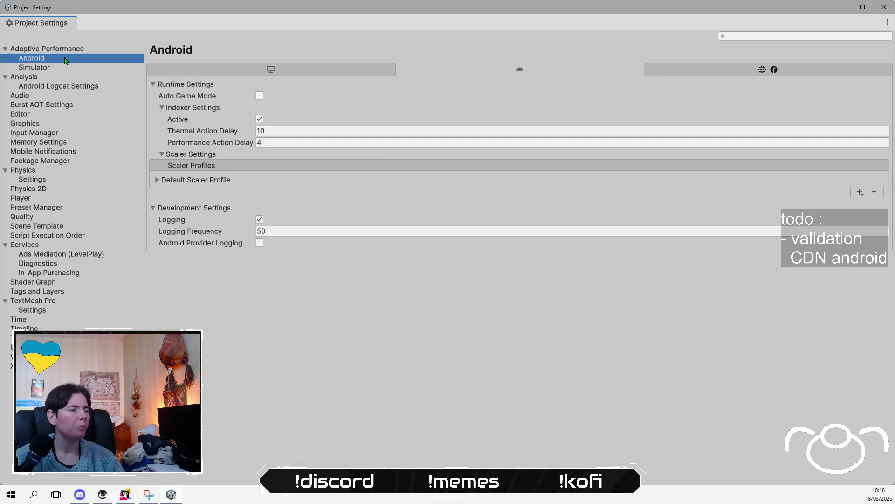
pyautogui.click(29, 68)
pyautogui.click(49, 78)
pyautogui.click(63, 88)
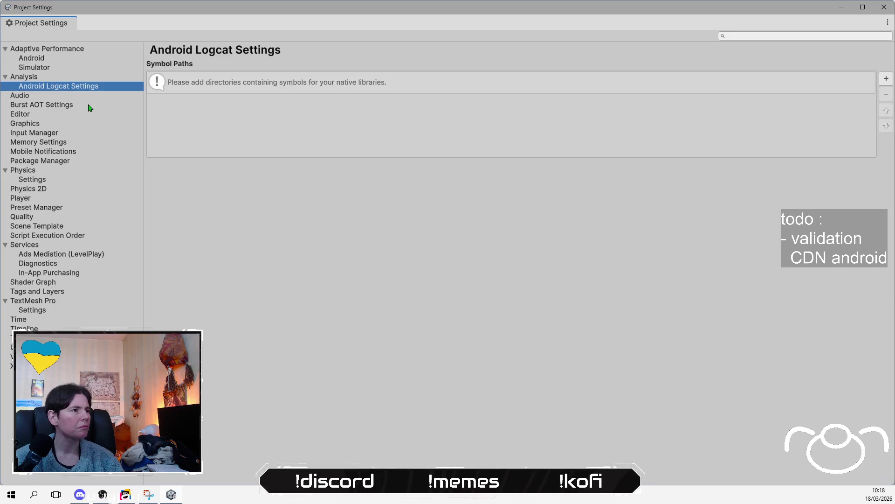
pyautogui.click(90, 109)
pyautogui.click(94, 116)
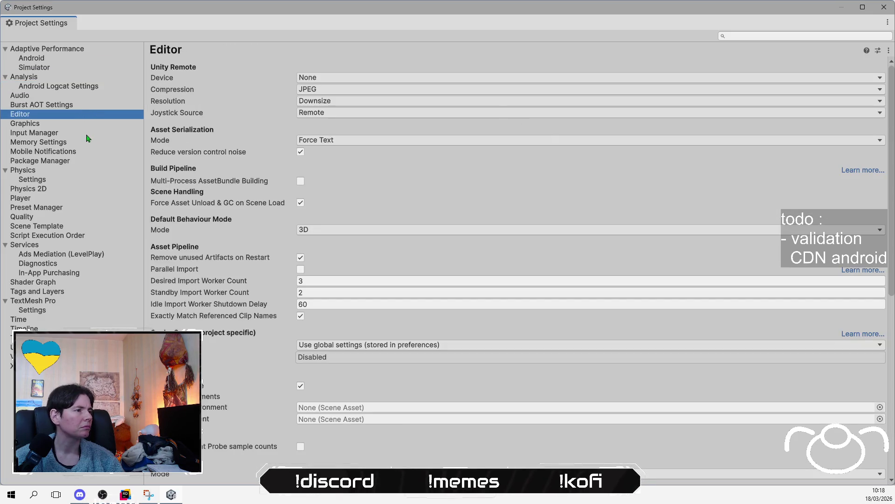
pyautogui.click(85, 151)
pyautogui.click(90, 145)
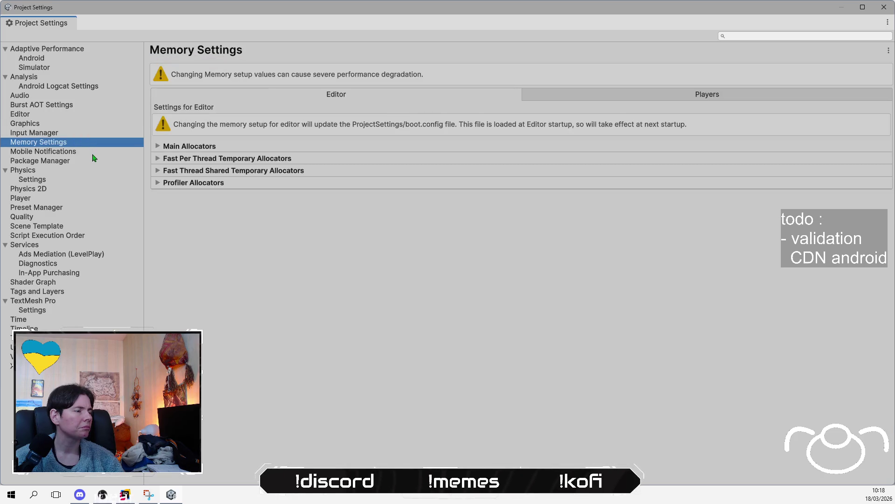
pyautogui.click(93, 155)
pyautogui.click(88, 162)
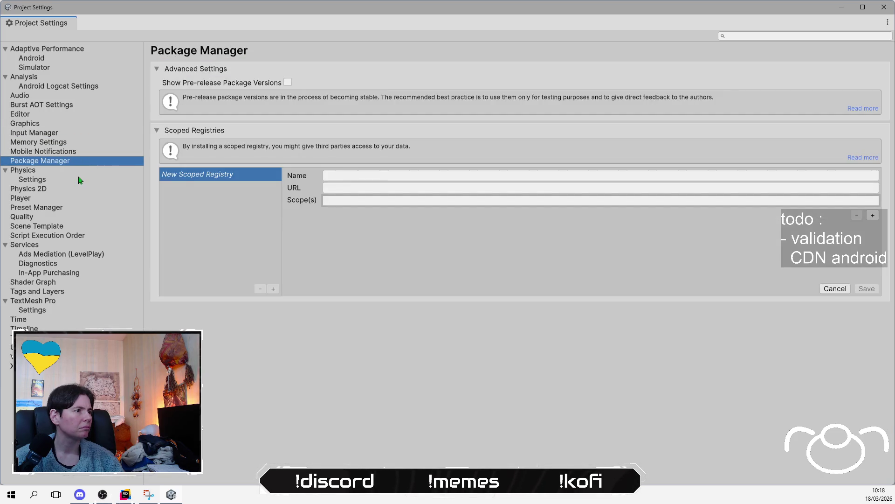
pyautogui.click(79, 180)
pyautogui.click(884, 7)
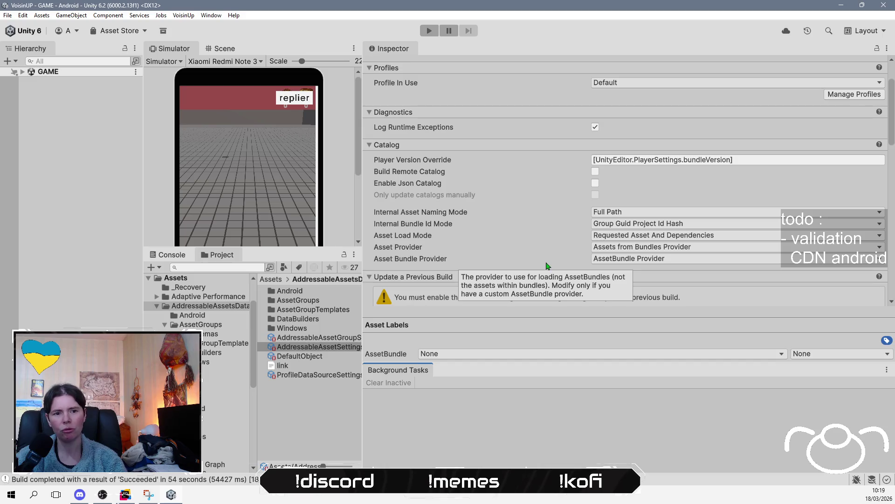
# Scroll the Addressable Asset Settings Inspector to check BuildScriptPackedMode, initialization objects and CCD options.
pyautogui.scroll(-3, 547, 266)
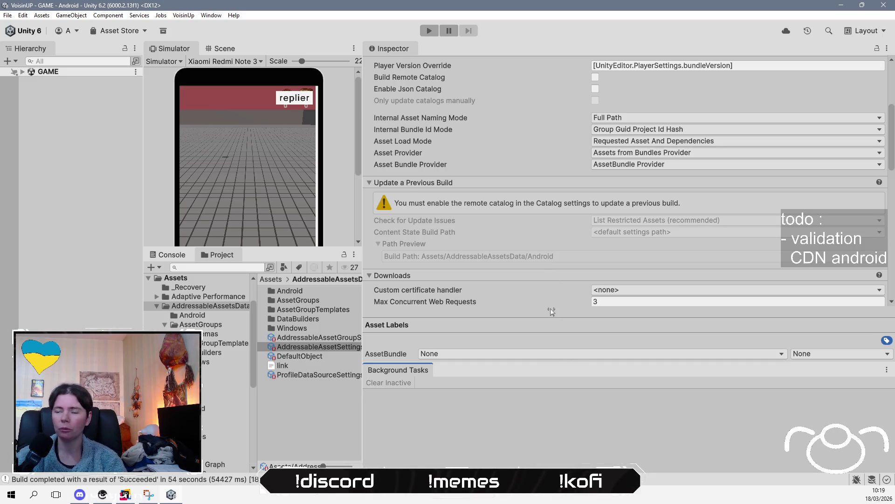
pyautogui.scroll(-15, 584, 256)
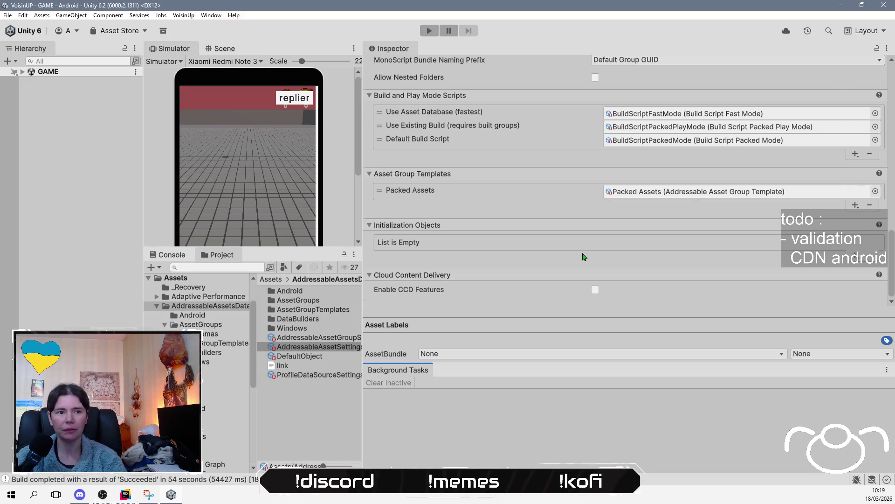
pyautogui.scroll(3, 584, 256)
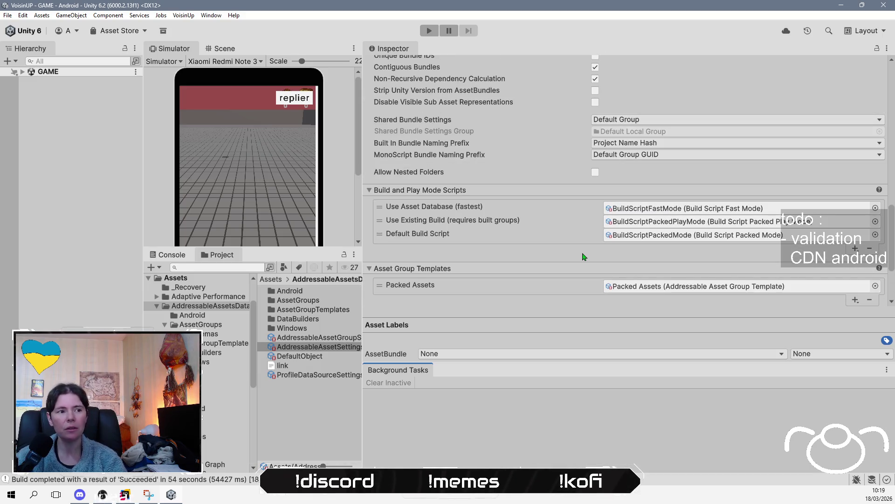